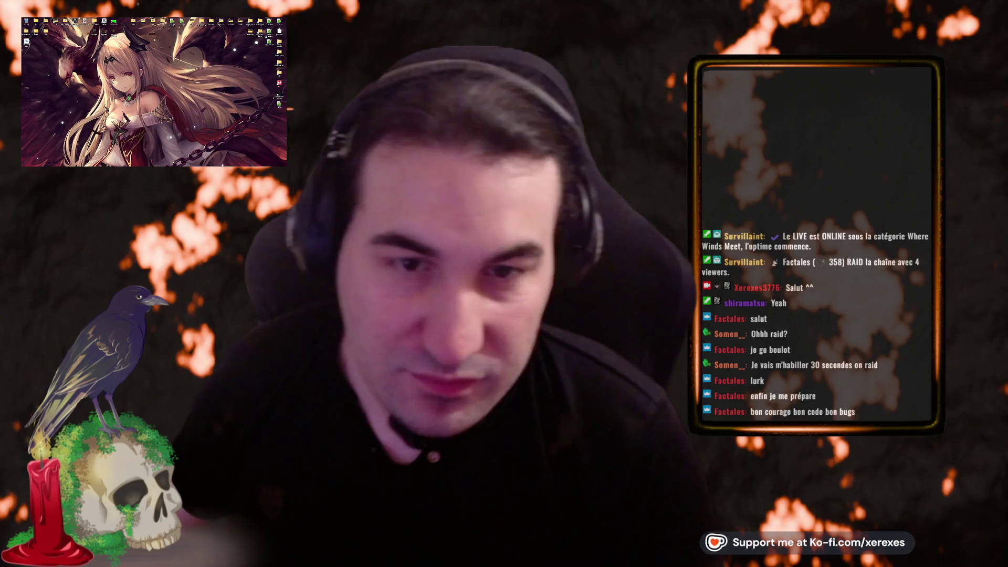
Open a File Explorer window over the desktop with Win+E
mouse_move(150, 165)
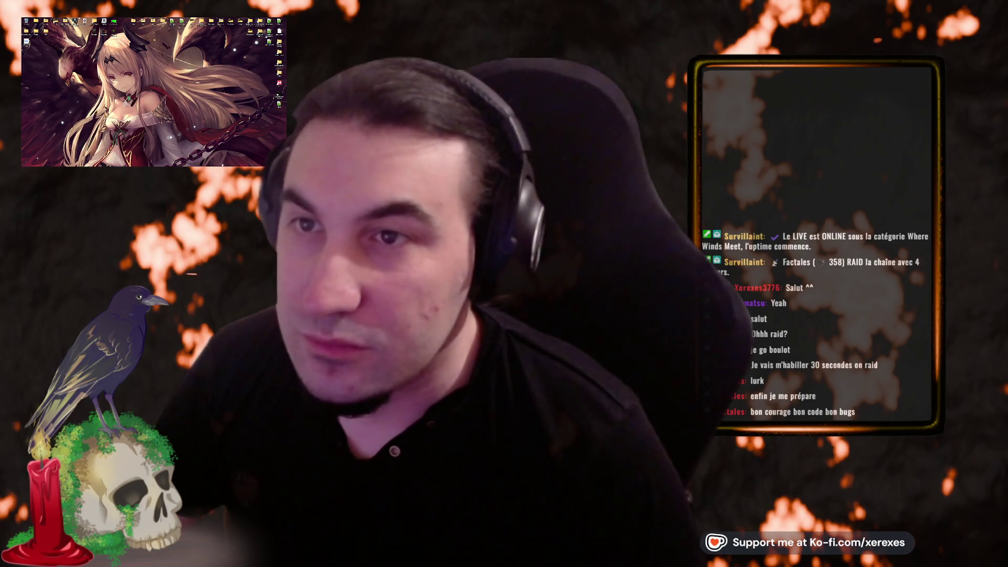
key("super+e")
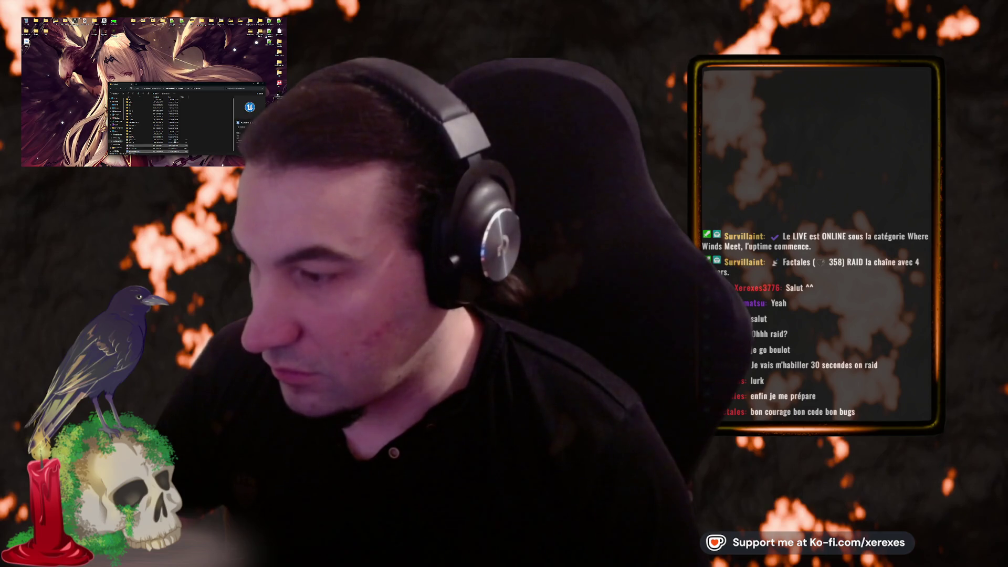
Close File Explorer with Alt+F4 to get back to the Unreal Engine editor
key("alt+F4")
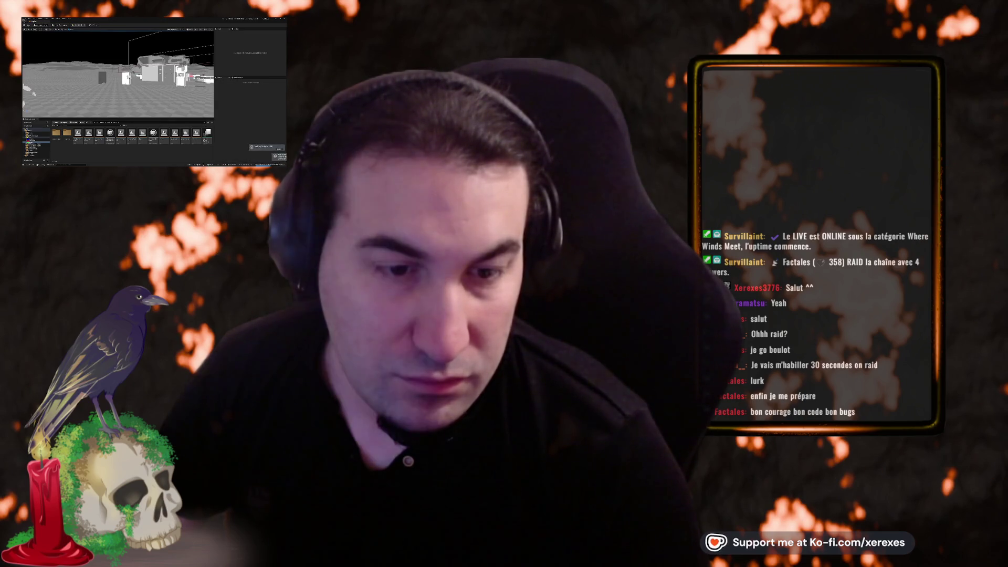
Rotate the level viewport and focus it on the TEXT BLOCK label, dismissing a context menu and the Start menu
left_click_drag(118, 79, 153, 79)
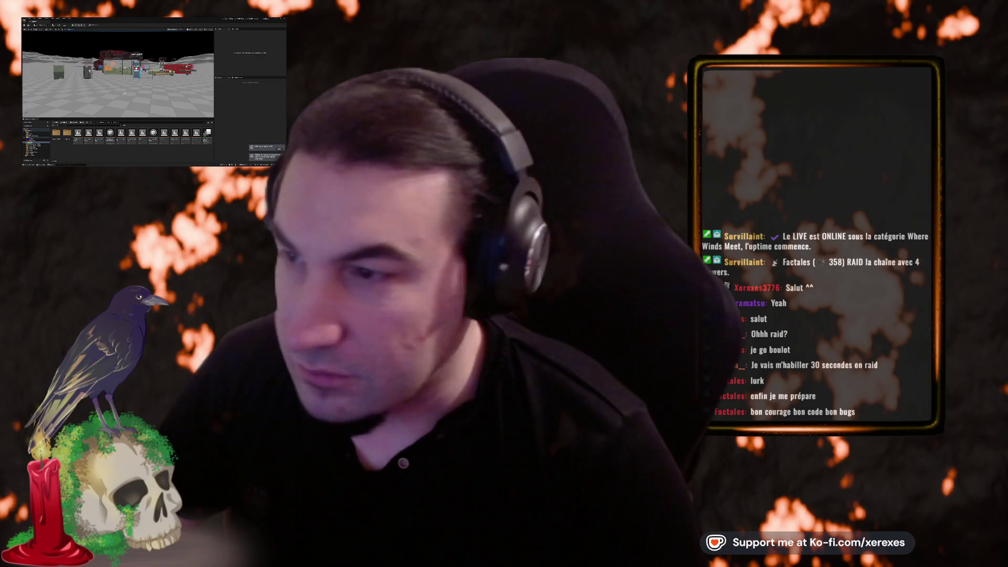
right_click(130, 90)
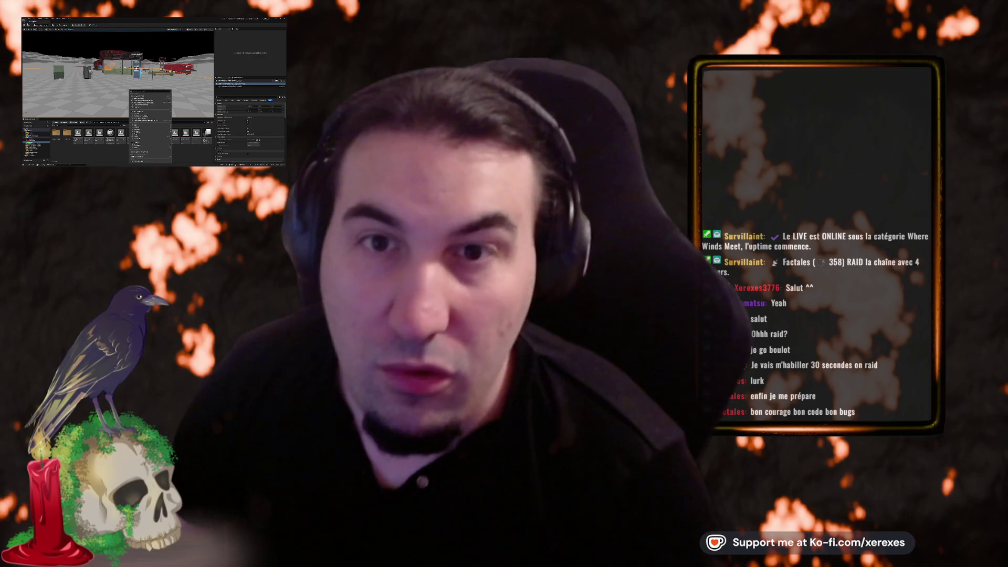
key("Escape")
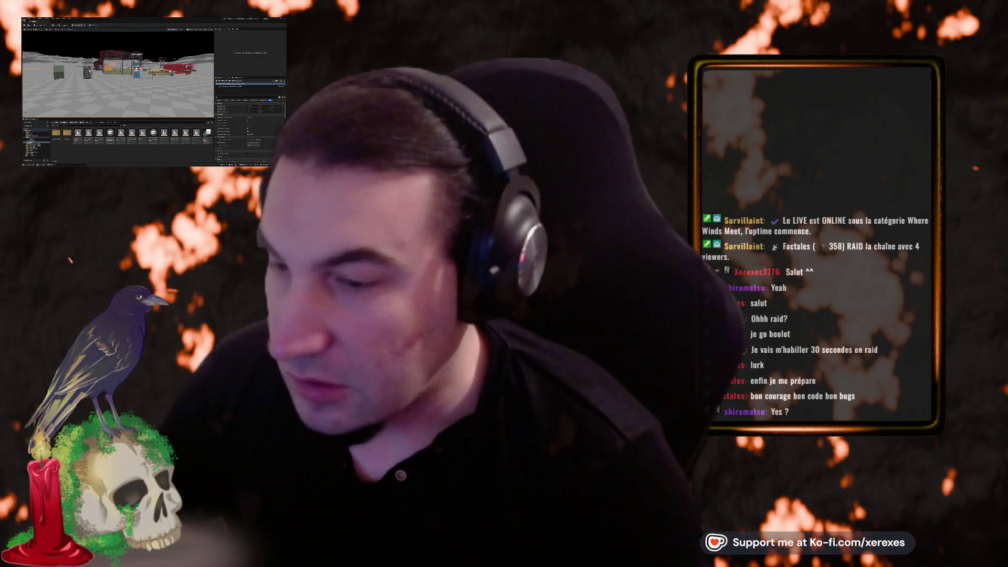
key("super")
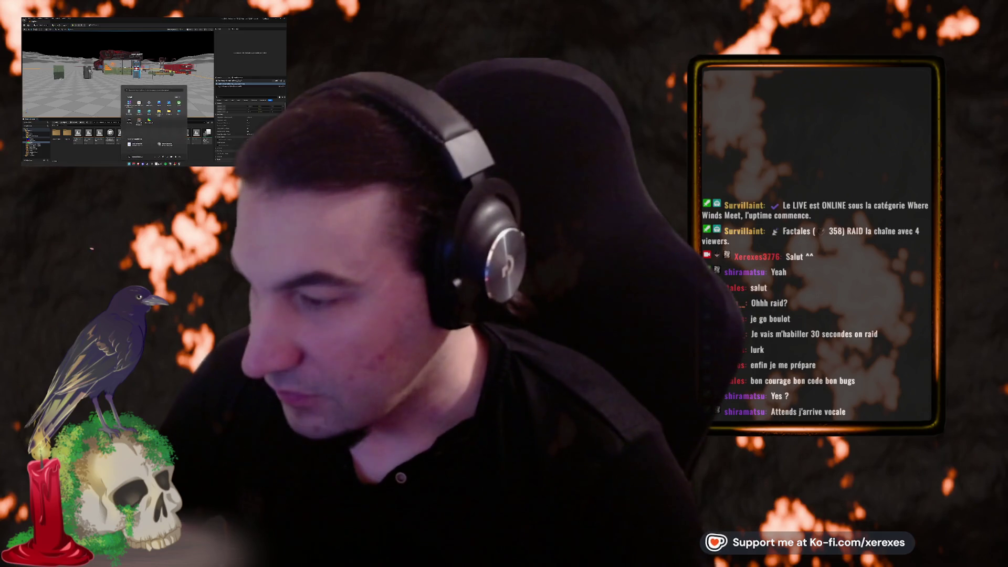
key("Escape")
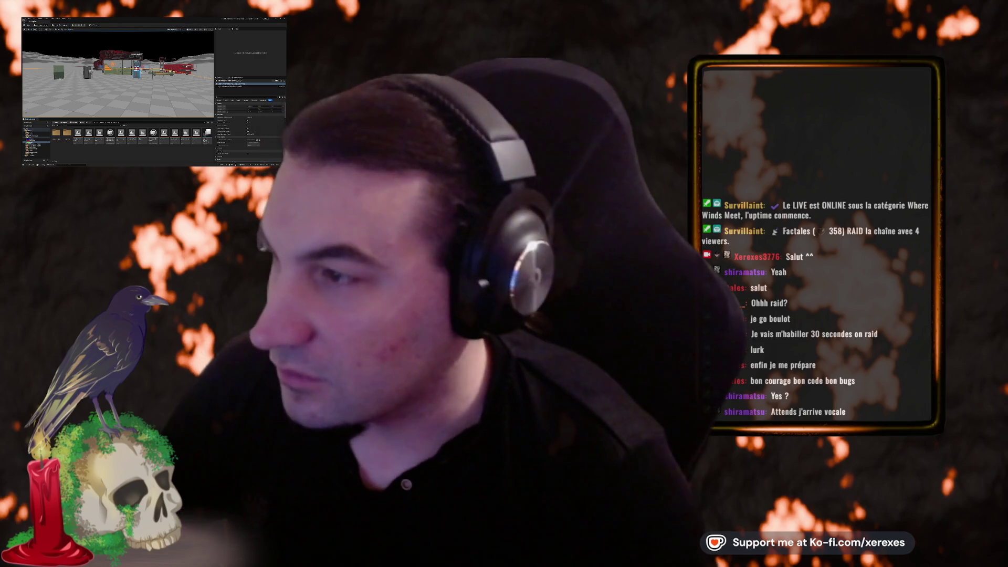
key("f")
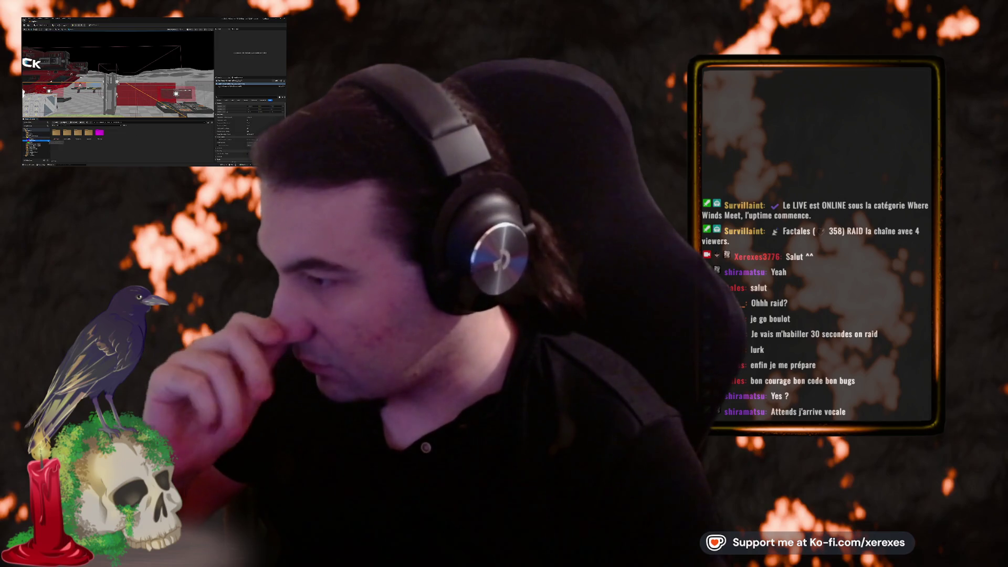
Open the grey checkerboard test level and move the magenta asset into the third folder
double_click(57, 133)
double_click(99, 133)
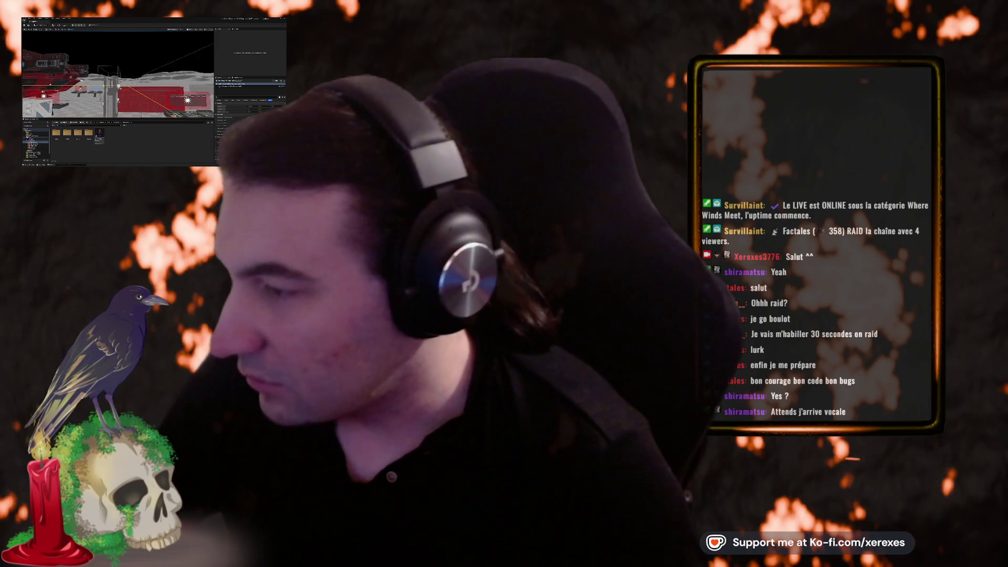
left_click_drag(100, 132, 77, 134)
Select the character in the level and open its Blueprint for editing
double_click(78, 133)
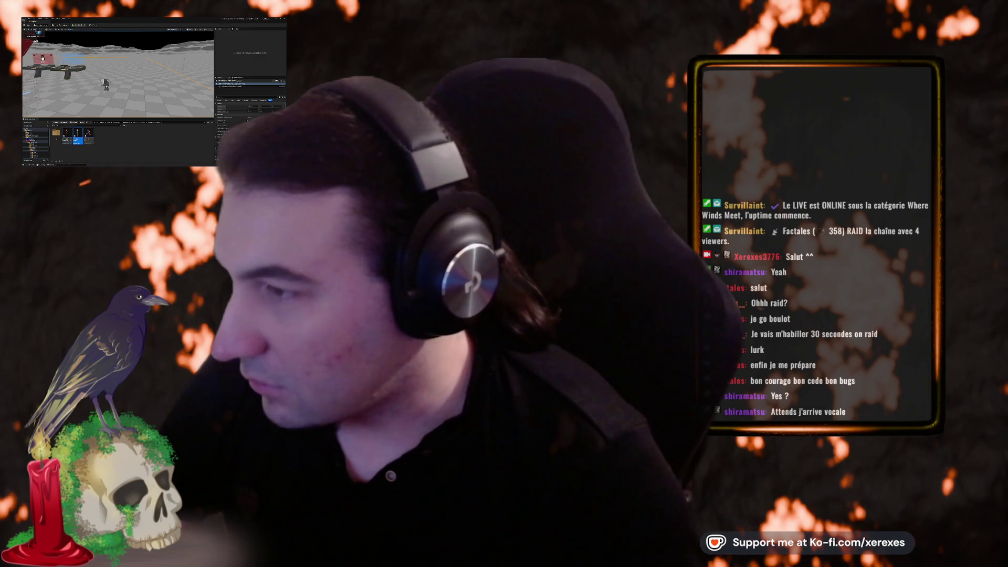
left_click(116, 84)
double_click(76, 138)
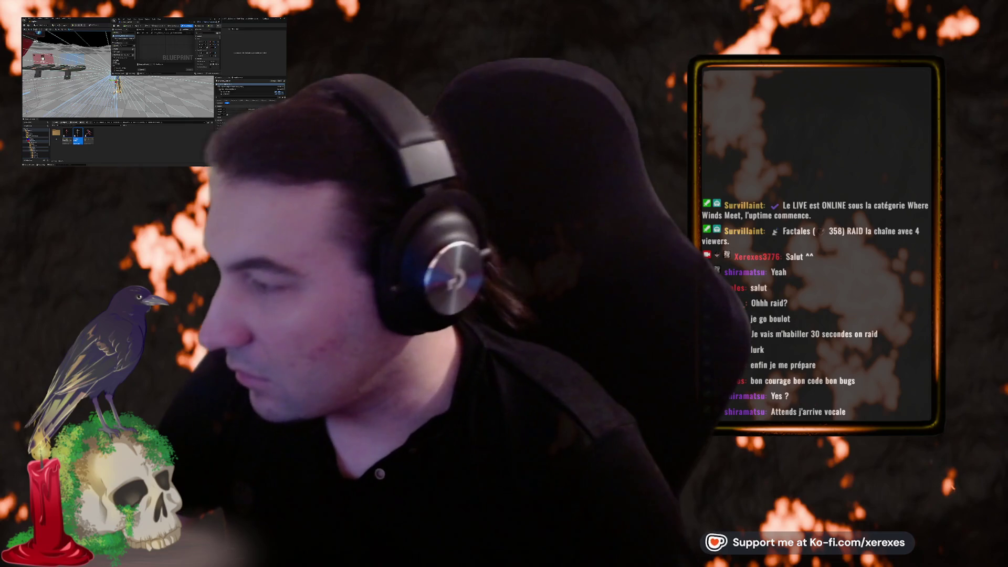
left_click(36, 142)
Step through nearby Content Browser folders, then move and enlarge the Blueprint editor to fill the screen
left_click(33, 144)
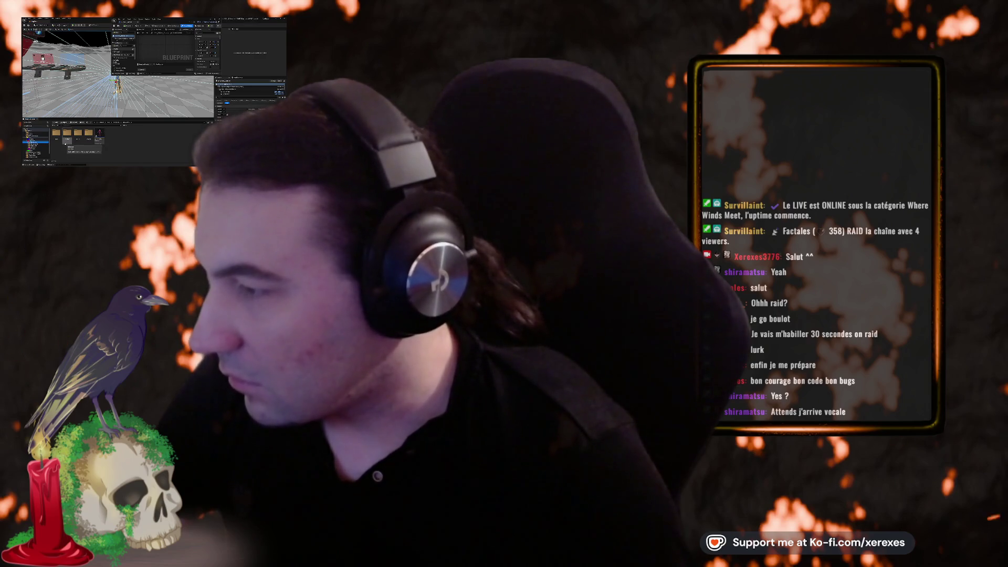
left_click(37, 141)
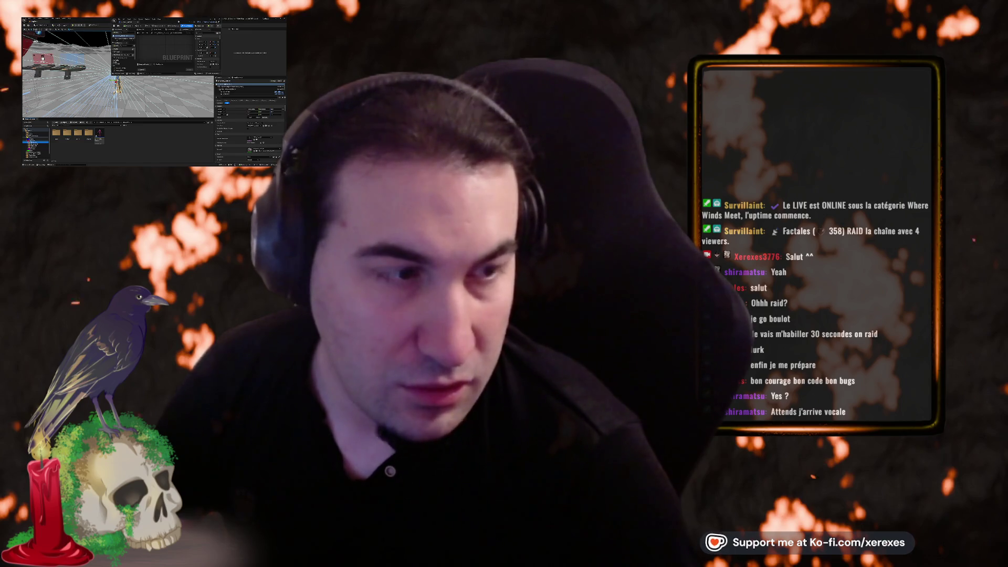
mouse_move(178, 22)
left_mouse_down()
mouse_move(186, 39)
mouse_move(213, 43)
left_mouse_up()
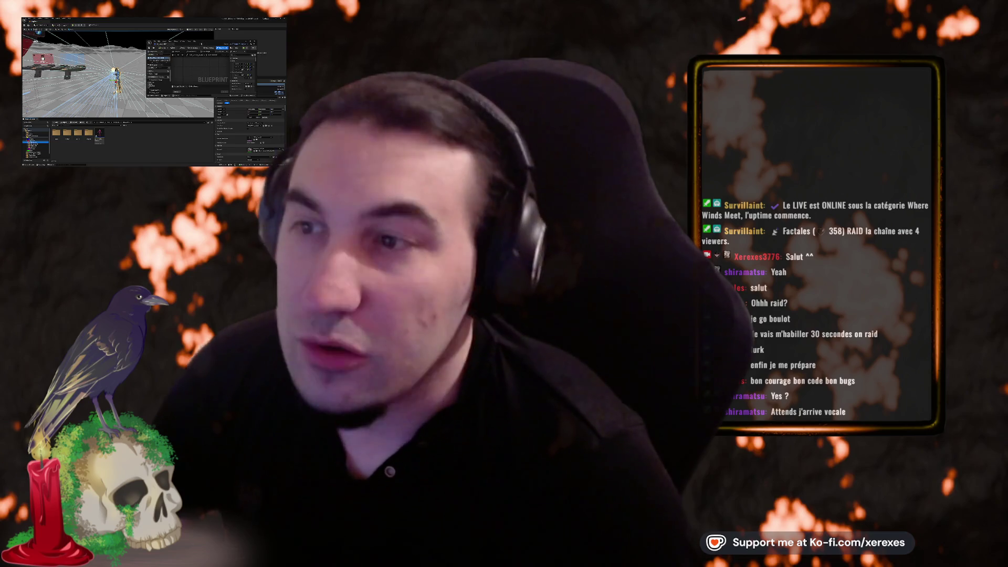
left_click_drag(158, 41, 167, 31)
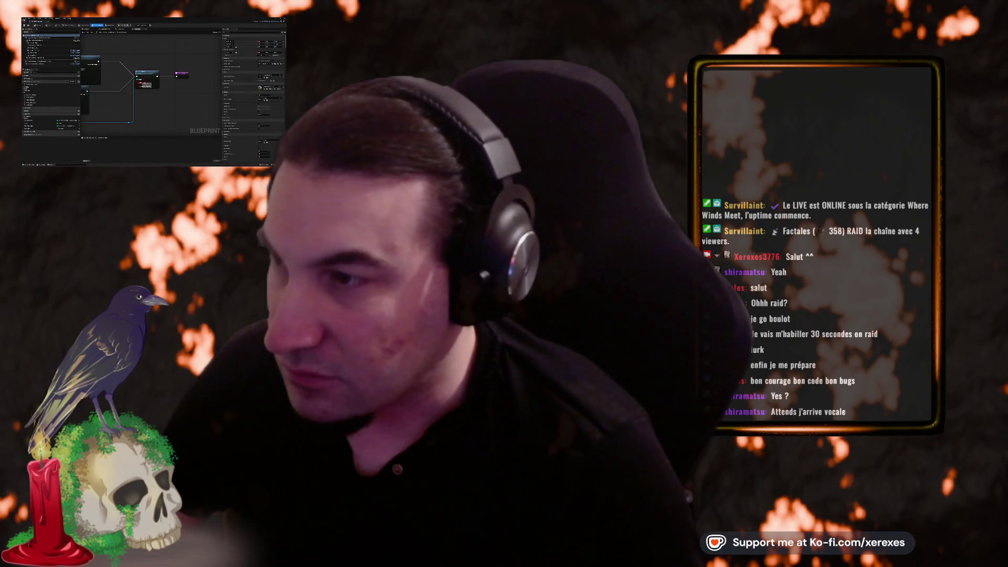
Pan the event graph, switch to the Blueprint's Viewport, and select a component to view its Details
left_click_drag(144, 77, 188, 78)
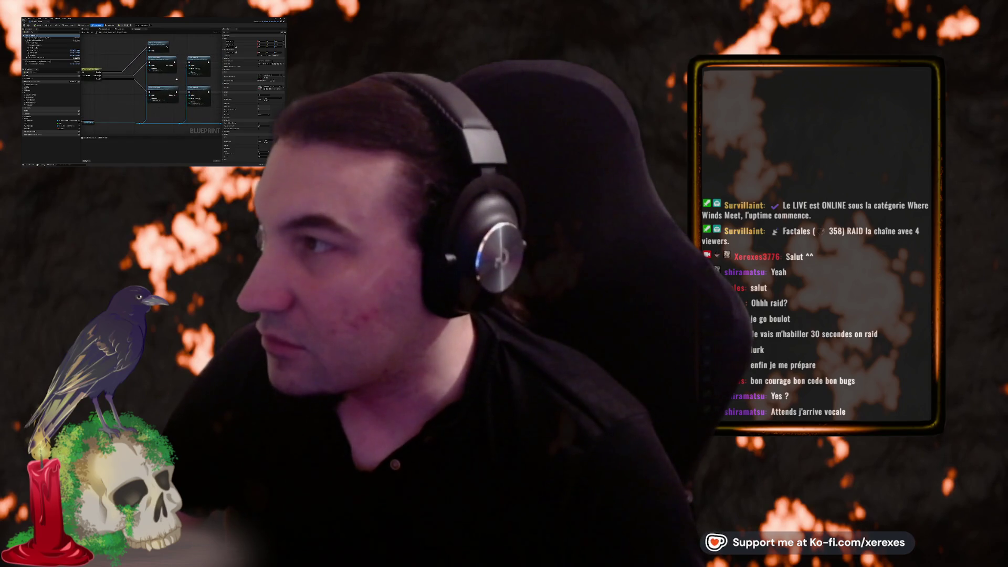
left_click(53, 37)
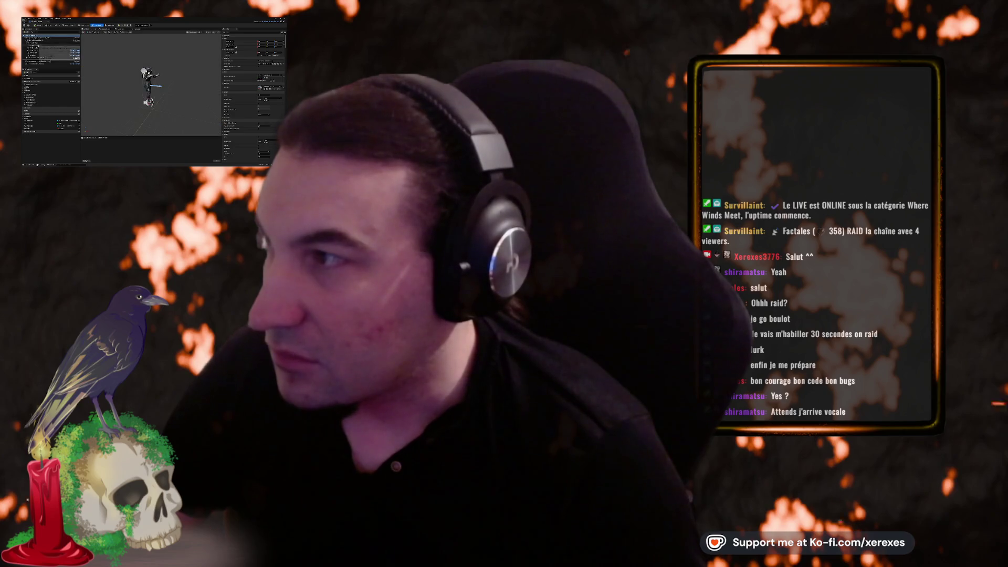
left_click(50, 40)
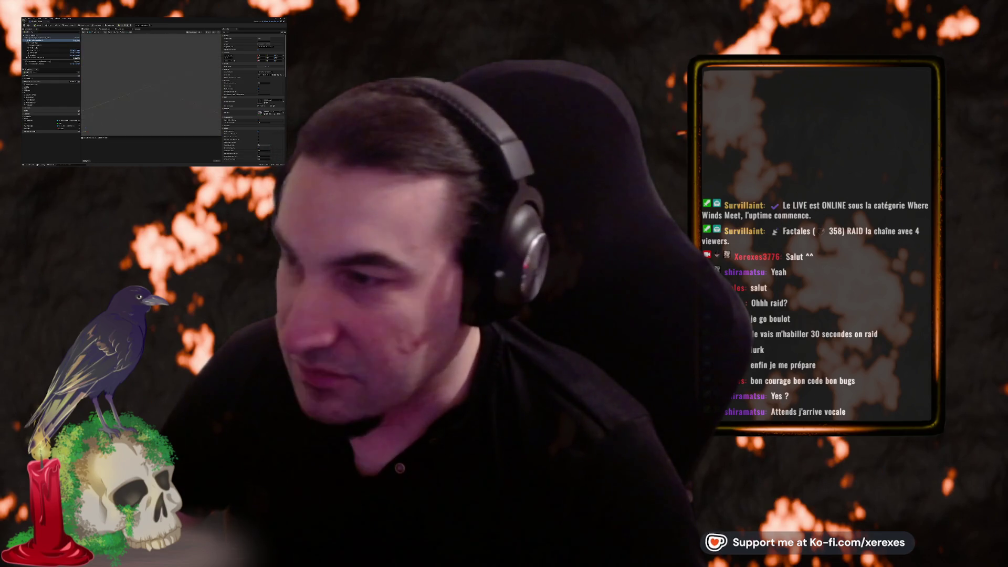
key("alt+Tab")
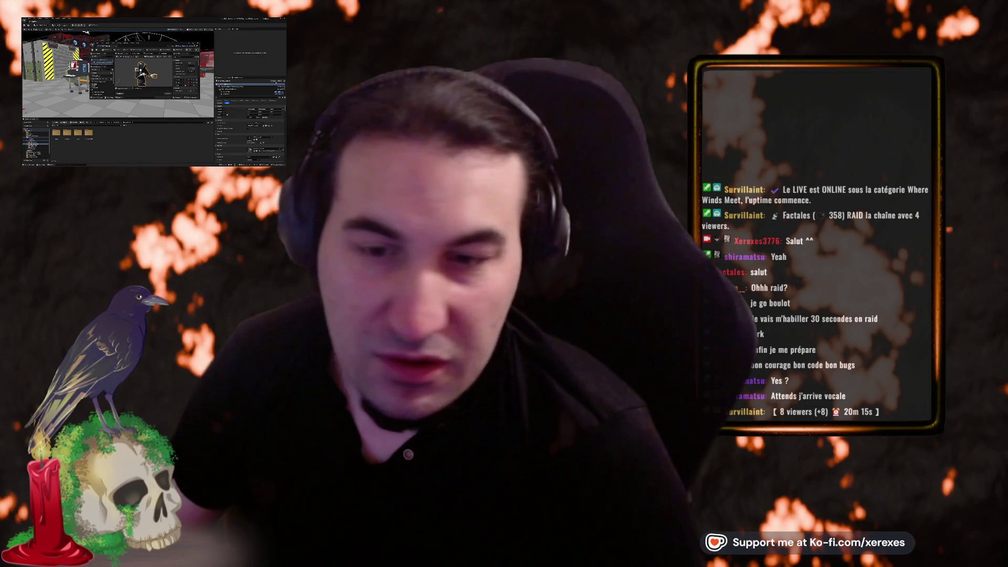
Bring up the Windows app launcher over the level editor
key("super")
Select another Outliner item and a different asset folder, then switch over to the Blueprint graph
key("Escape")
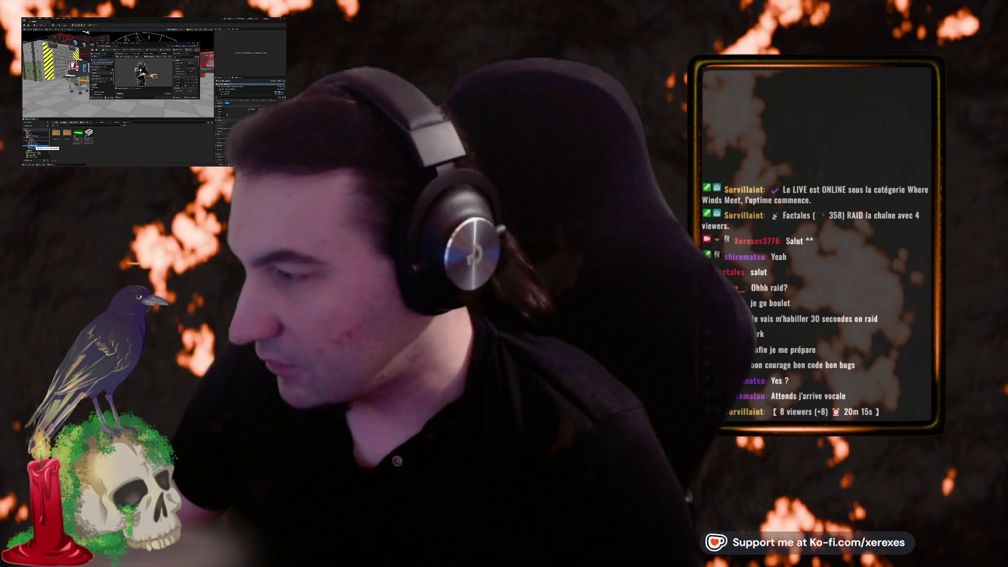
left_click(37, 141)
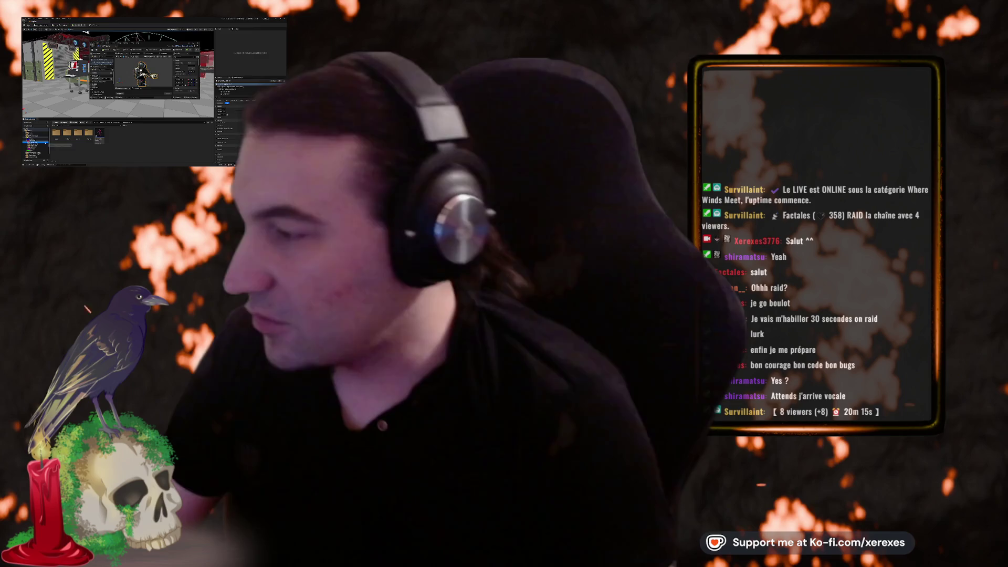
key("super")
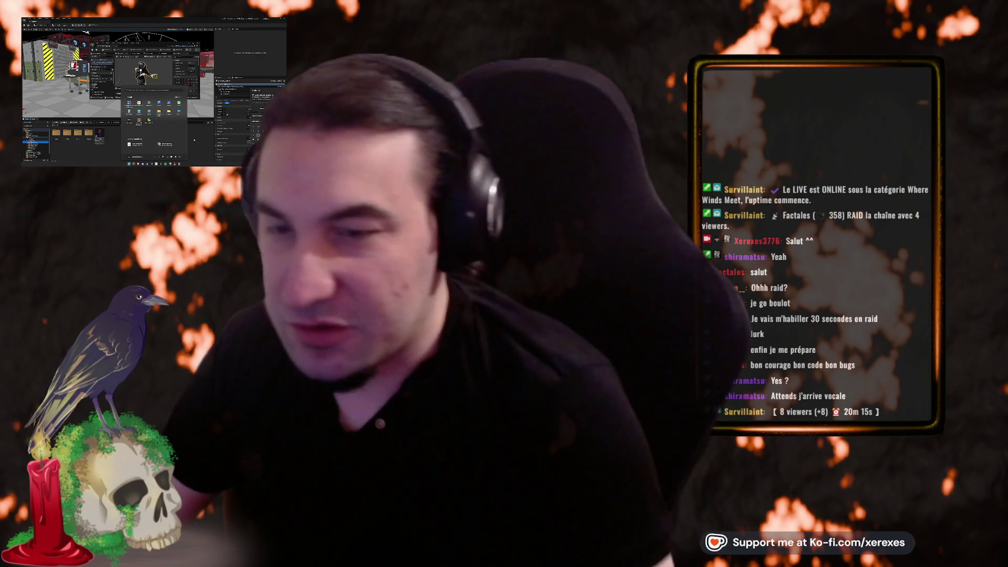
key("Escape")
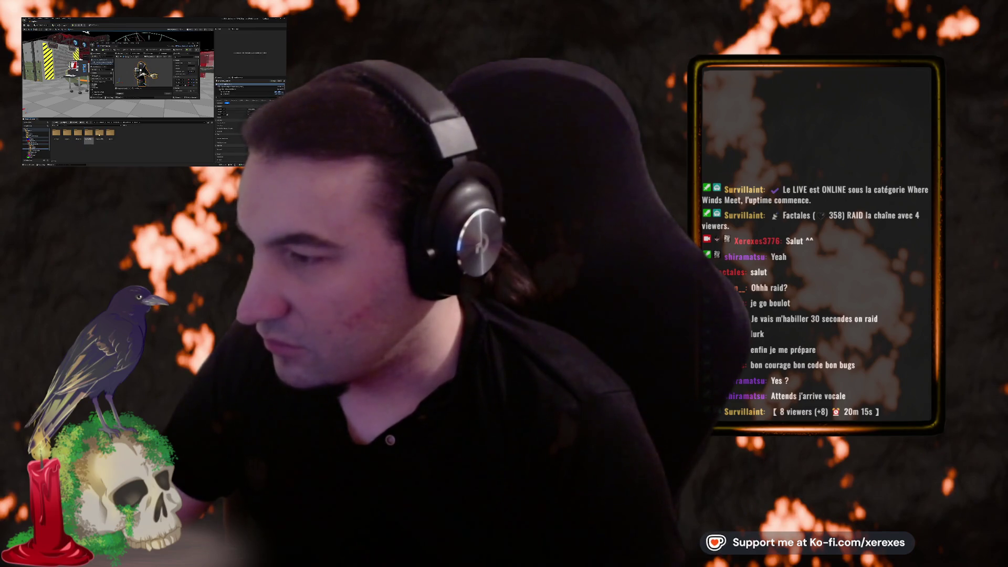
left_click(33, 141)
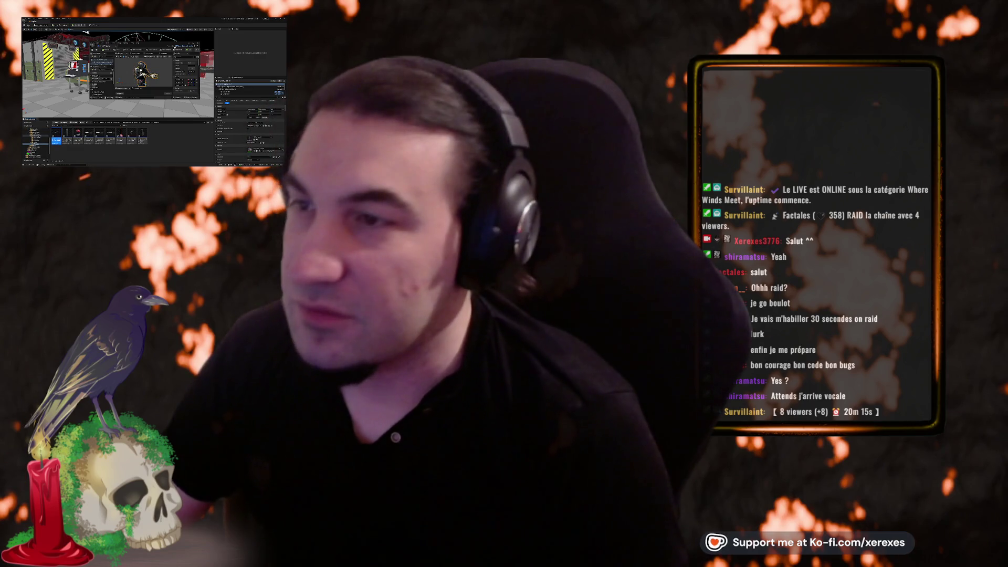
key("super")
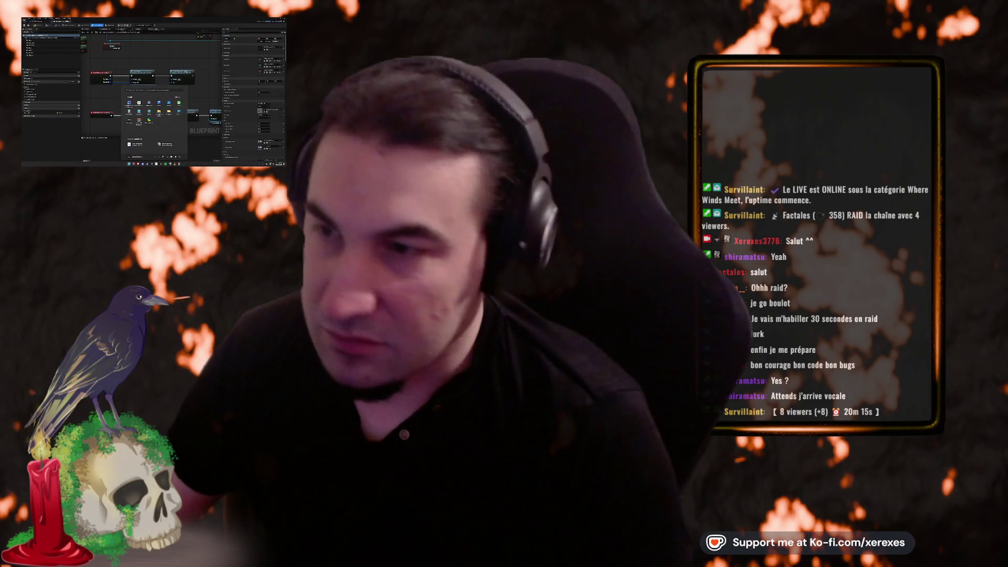
right_click(174, 66)
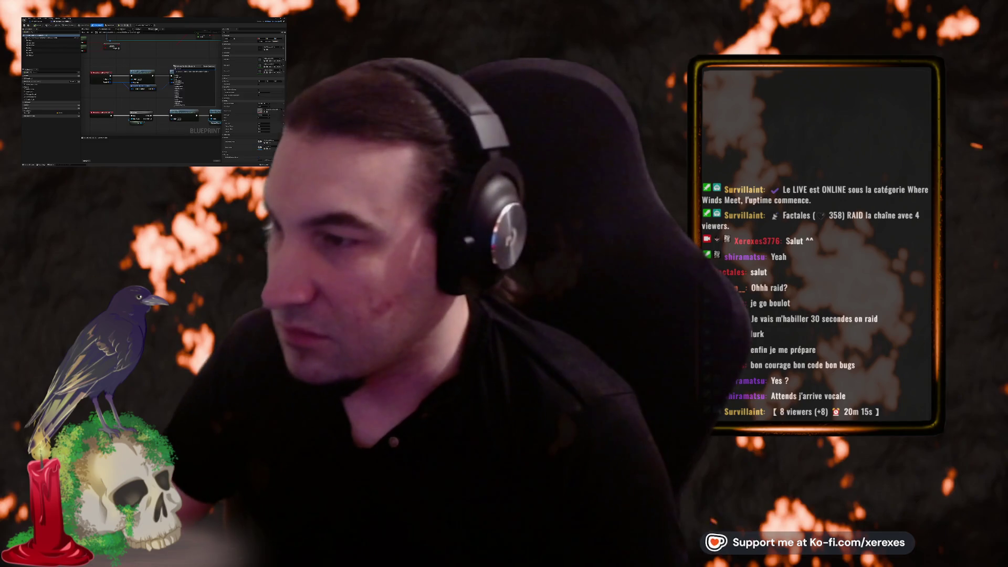
scroll(161, 61, "down", 3)
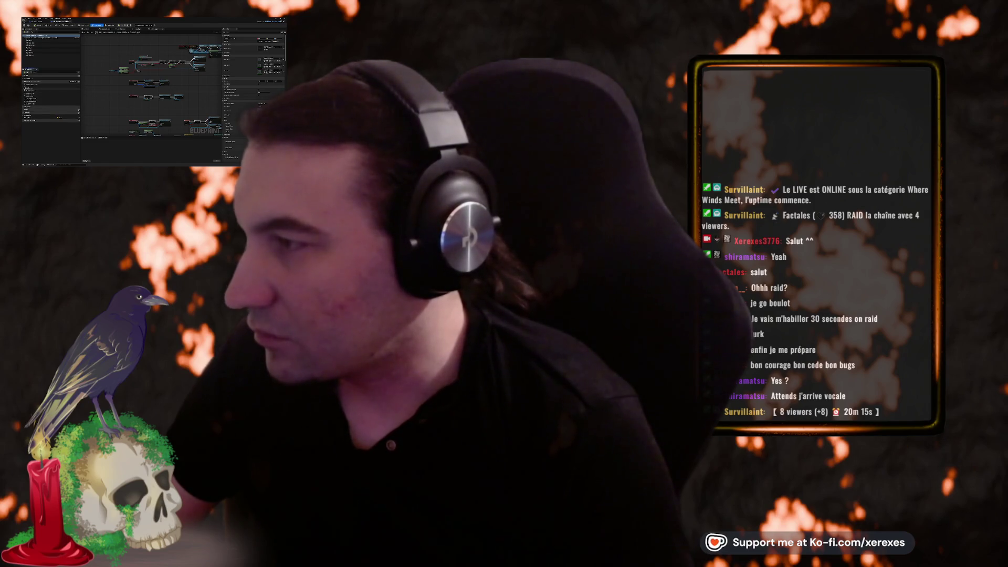
left_click(46, 56)
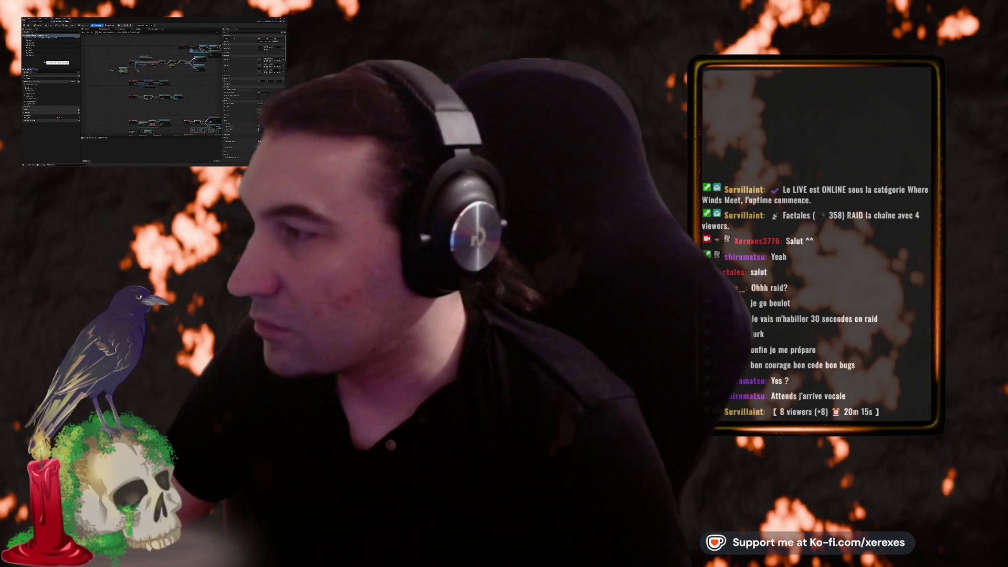
scroll(110, 87, "up", 3)
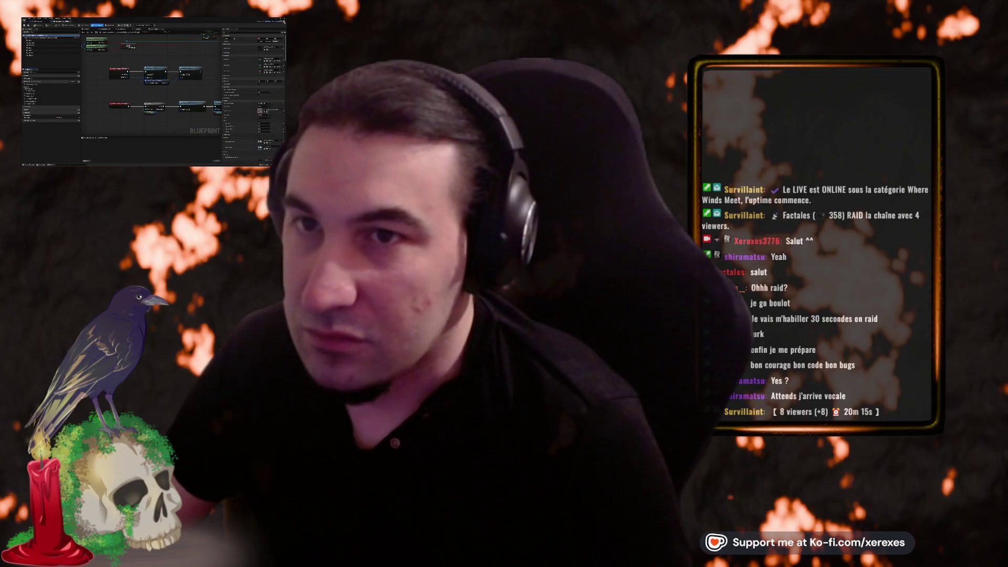
Open the ShootNPC function override in the assault rifle Blueprint and compile it
double_click(40, 38)
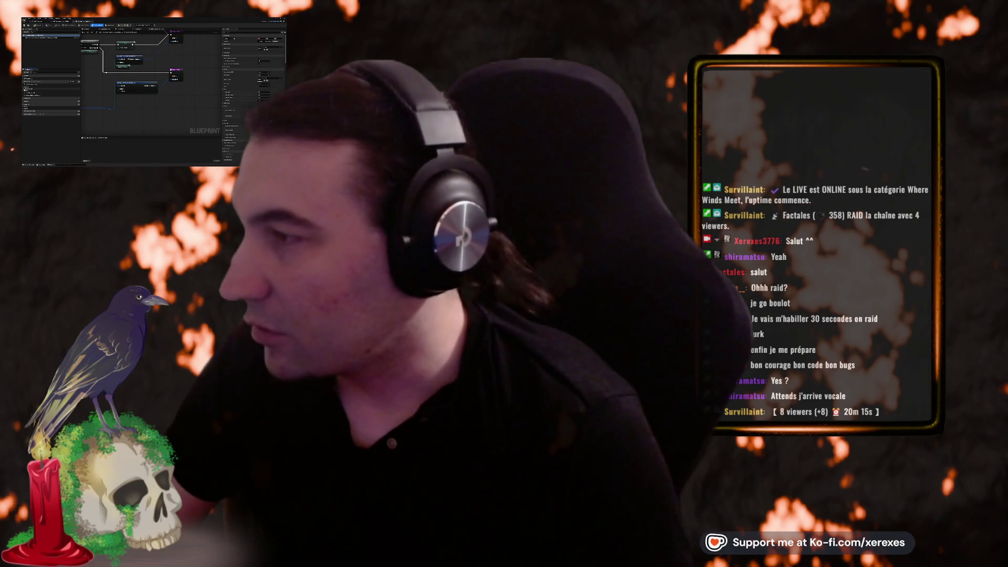
left_click(25, 87)
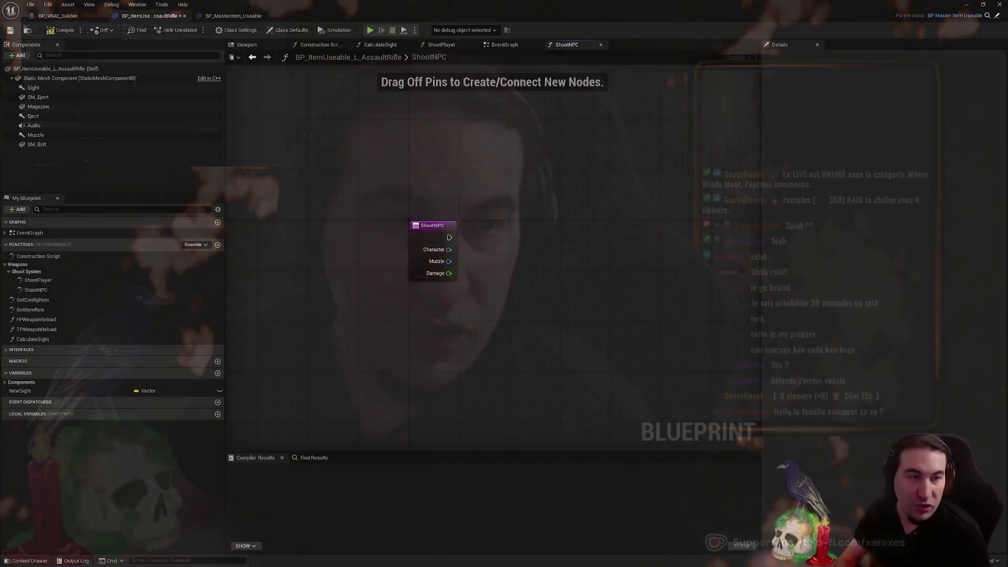
left_click(59, 29)
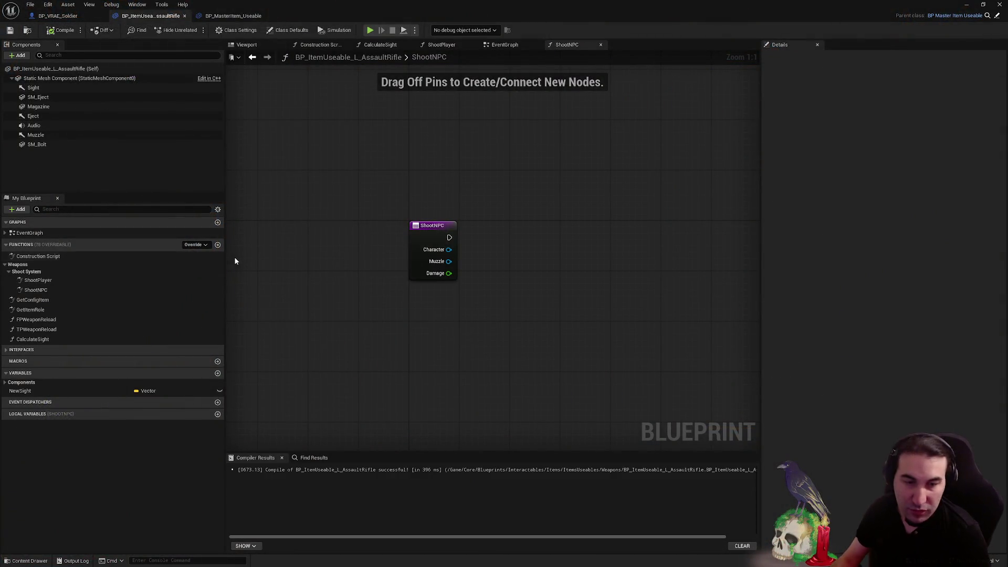
Briefly launch Spotify from the Start menu, then return to the Blueprint editor
key("super")
left_click(547, 557)
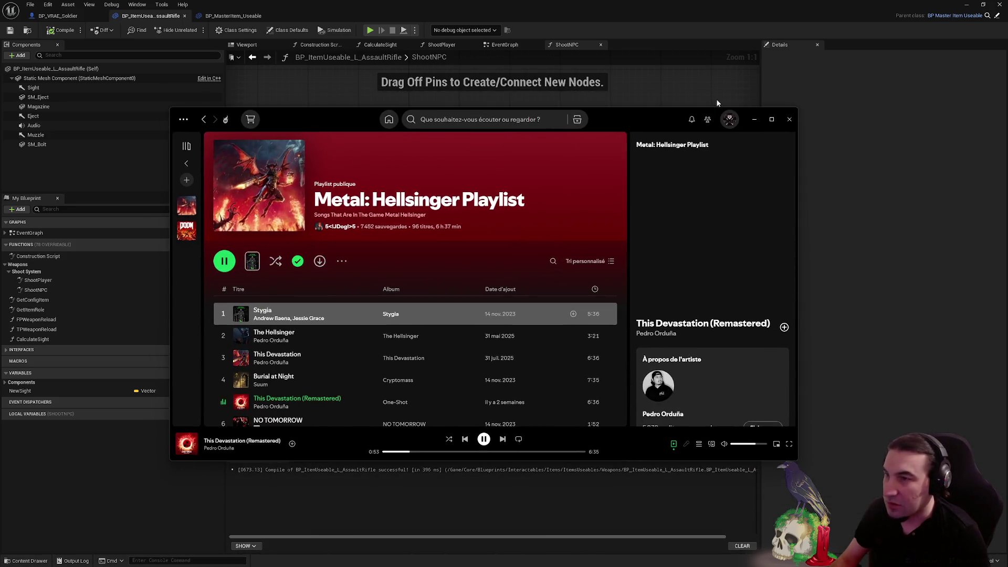
left_click(698, 95)
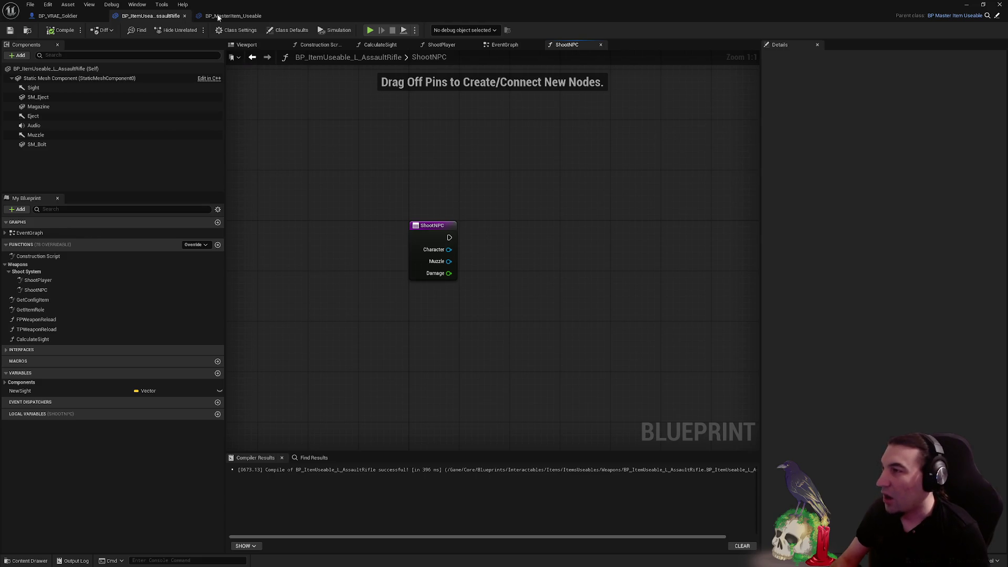
Compare ShootNPC logic in the BP_VRAE_Soldier and BP_MasterItem_Useable tabs, then return to the rifle's ShootNPC graph
left_click_drag(455, 46, 493, 48)
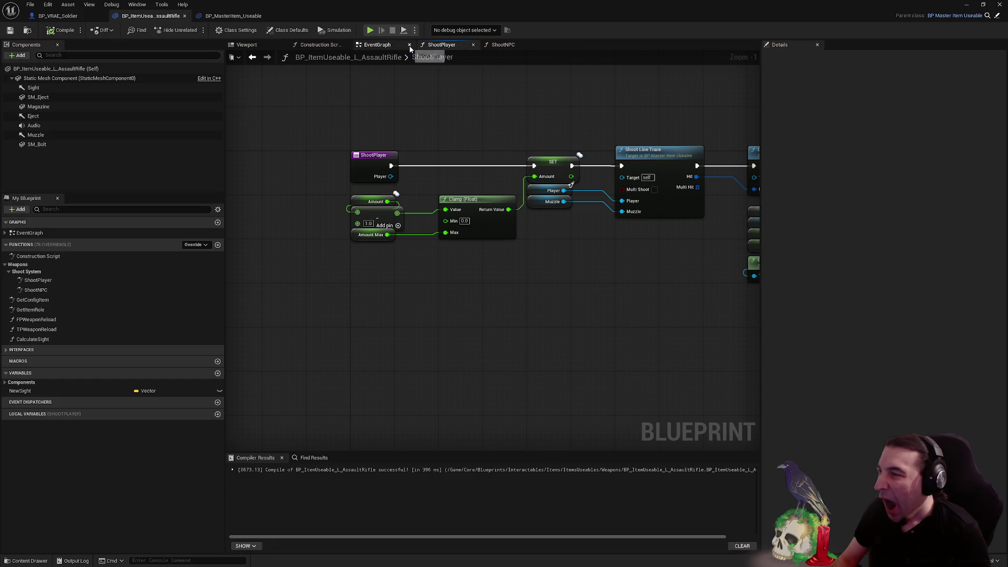
left_click(500, 45)
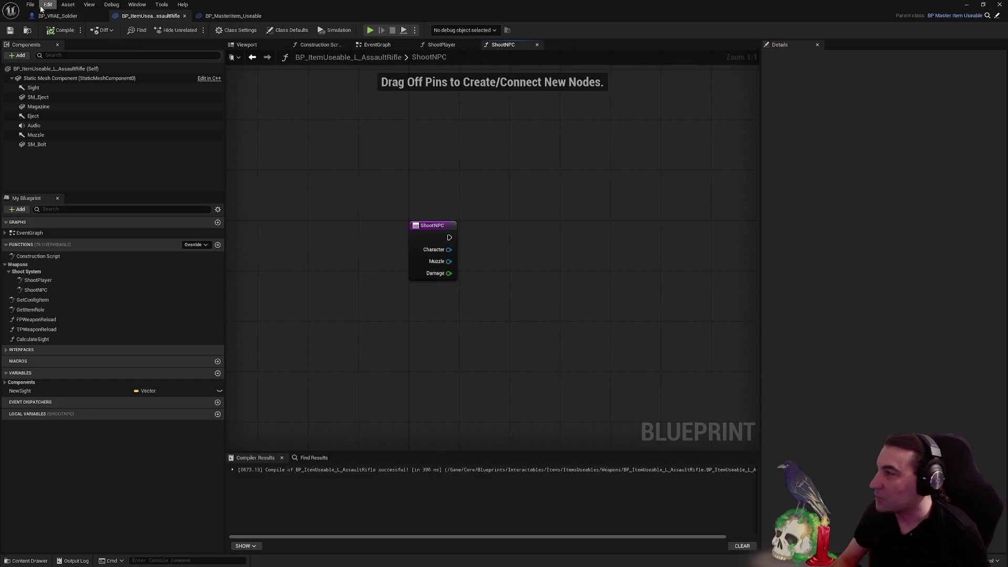
left_click(52, 15)
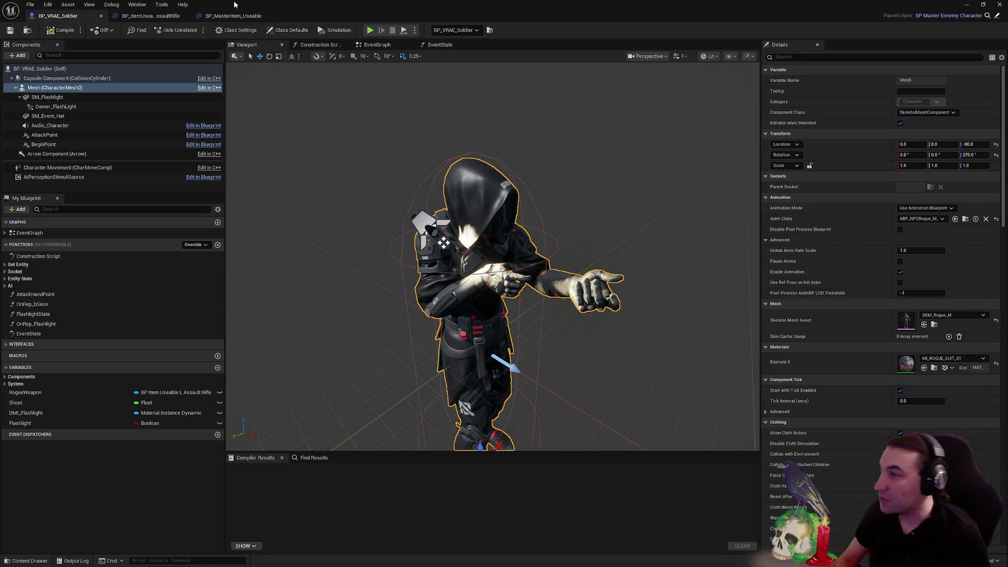
left_click(233, 15)
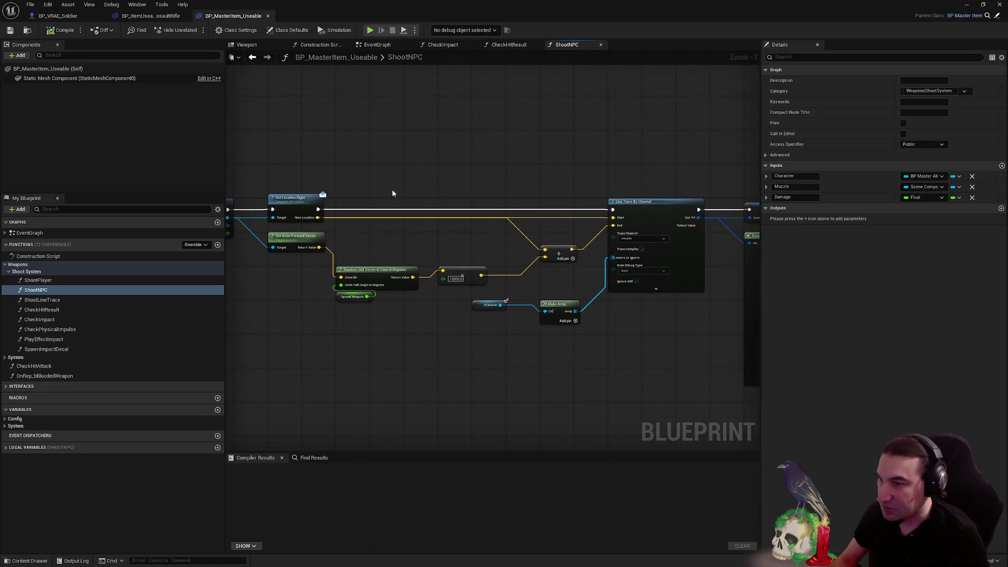
key("ctrl+Tab")
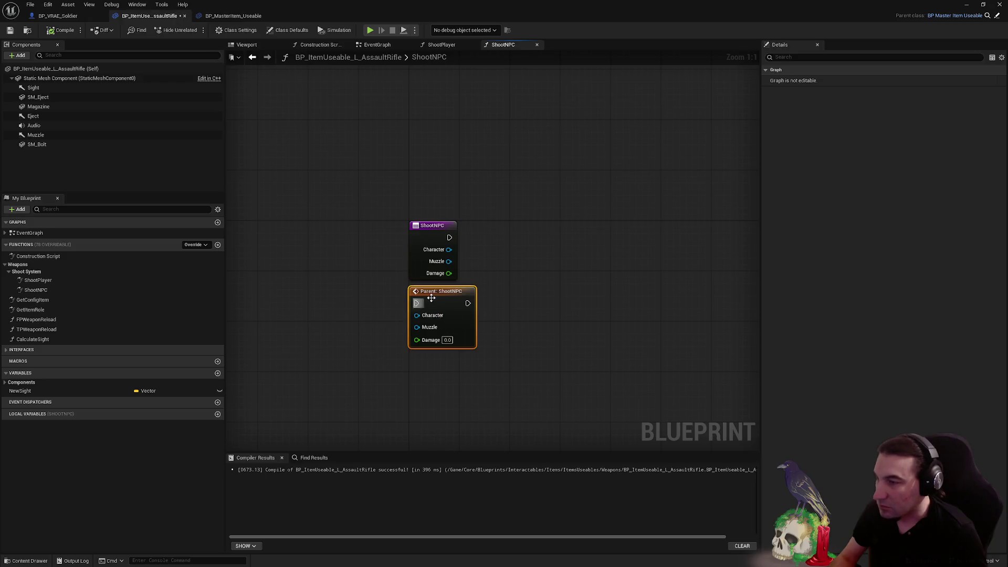
Wire ShootNPC's exec, Character and Damage pins into Parent: ShootNPC and compile
mouse_move(431, 297)
left_mouse_down()
mouse_move(537, 233)
mouse_move(449, 238)
left_mouse_up()
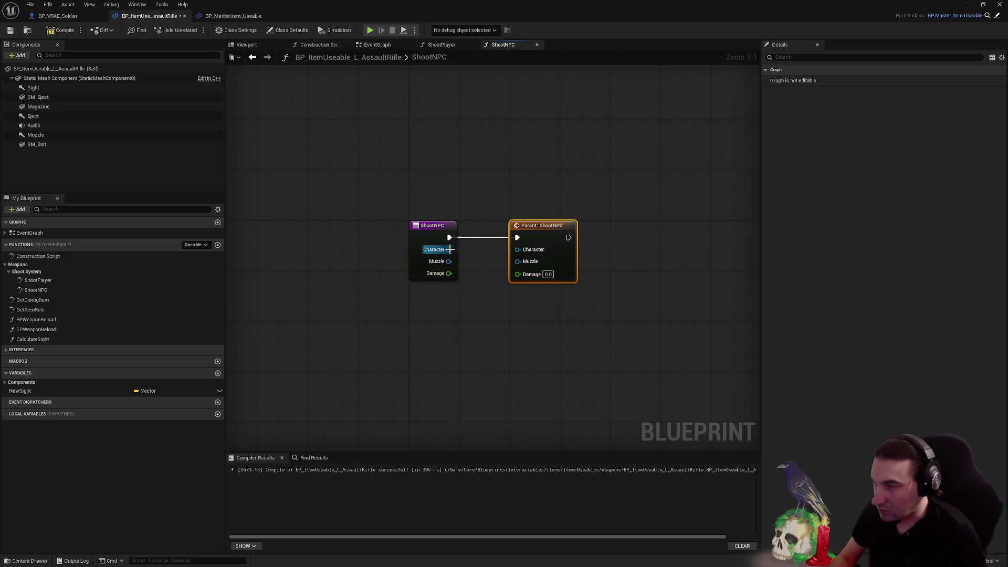
left_click_drag(520, 256, 518, 274)
left_click(649, 266)
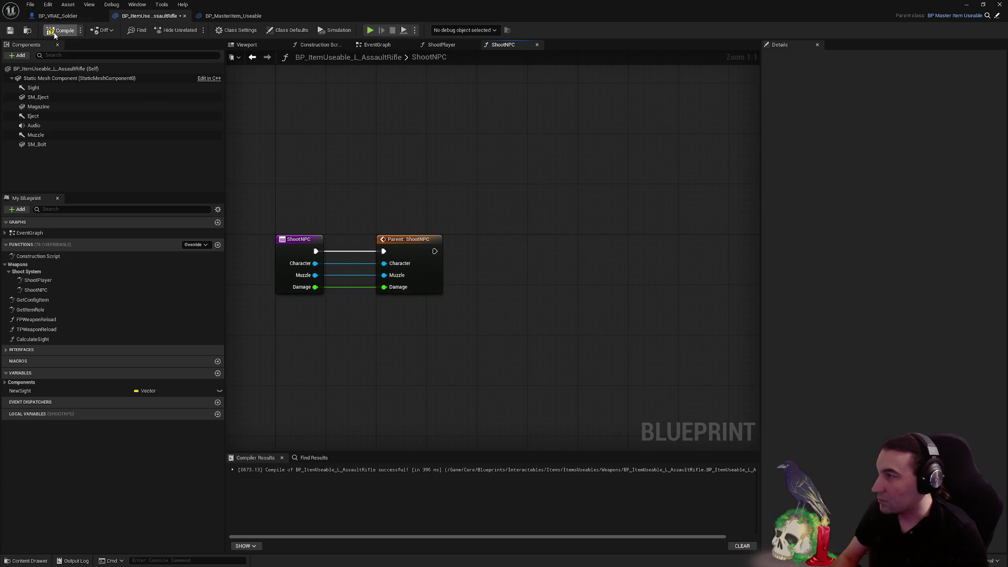
left_click(10, 30)
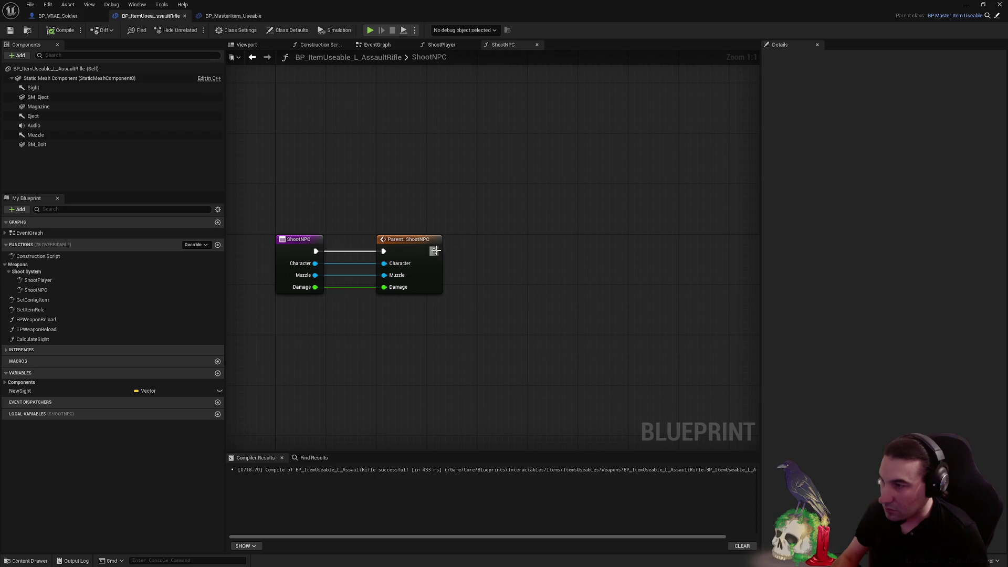
End the parent call with a Return Node, then save the blueprint and return to the level
left_click_drag(435, 251, 502, 251)
type("return")
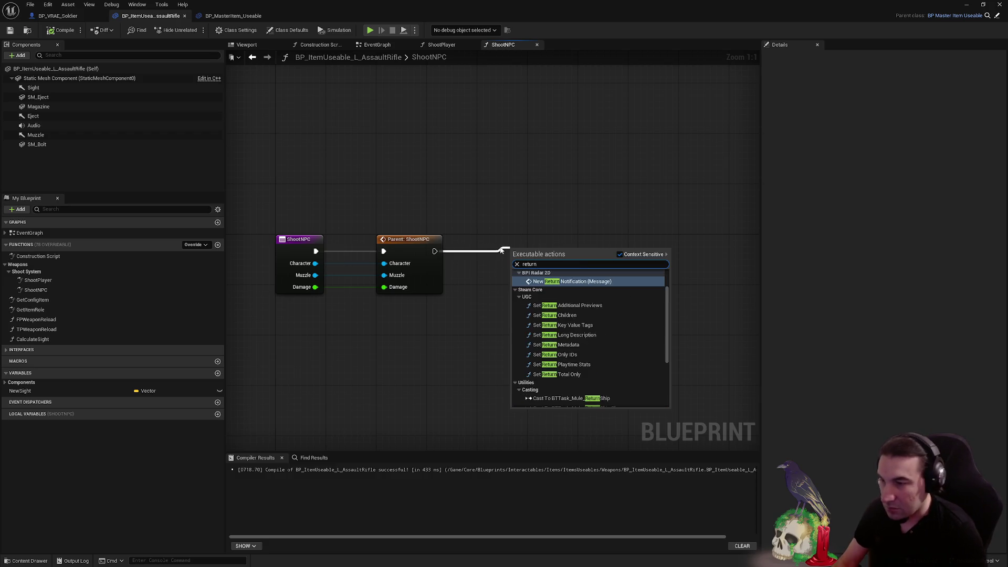
scroll(588, 367, "down", 2)
left_click(586, 399)
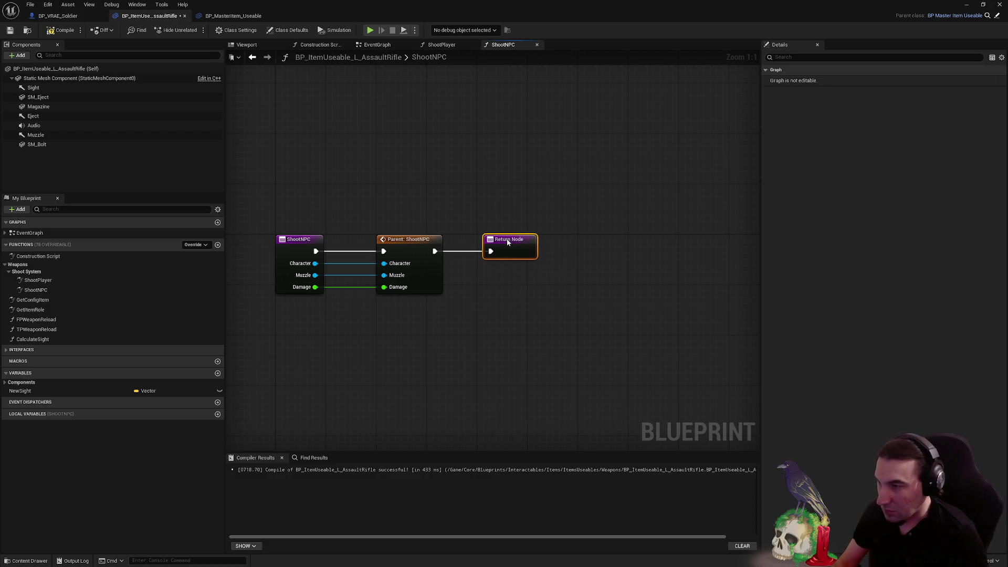
left_click(489, 221)
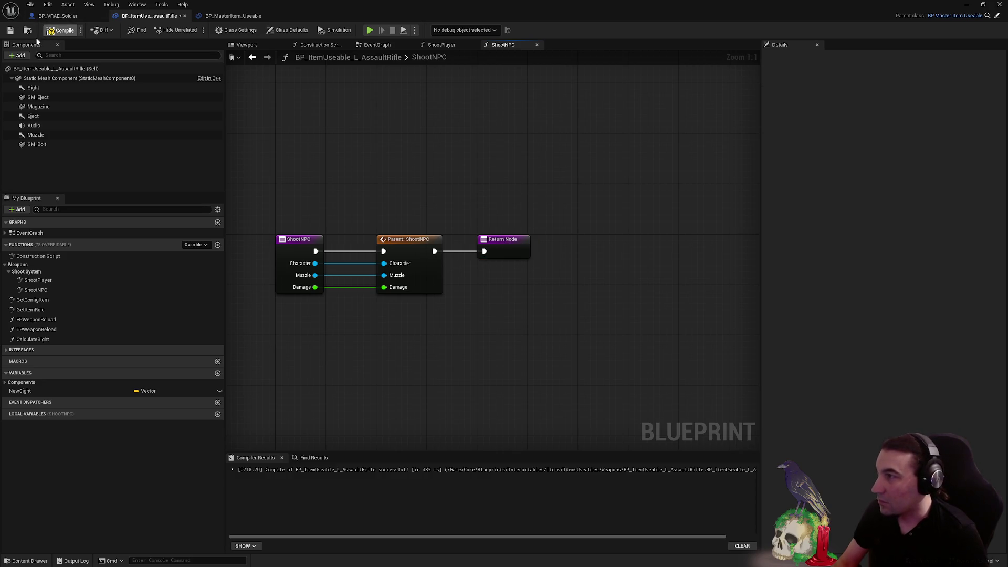
left_click(10, 30)
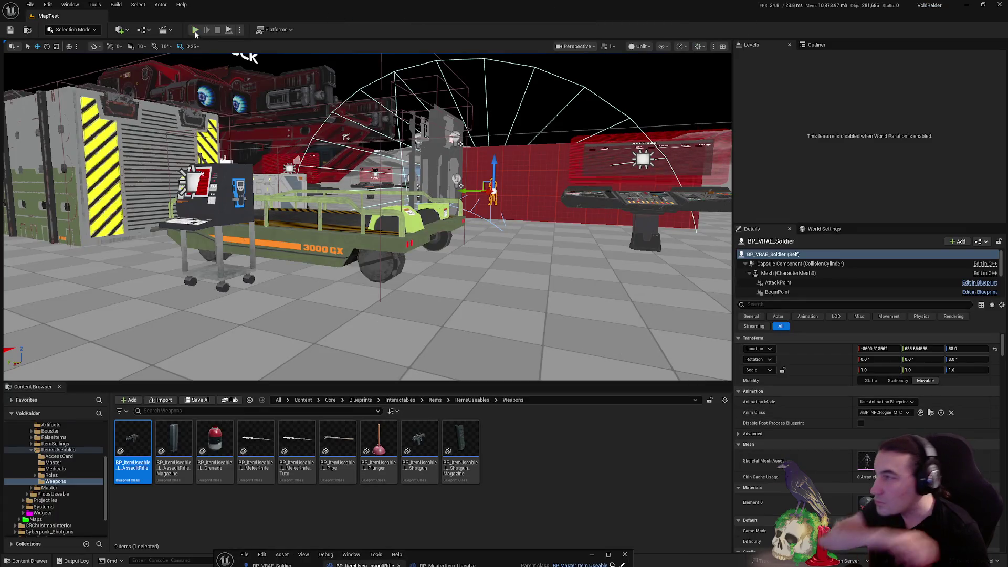
Run a play session to try shooting the NPC, stop it, and maximize the rifle Blueprint editor
left_click(195, 30)
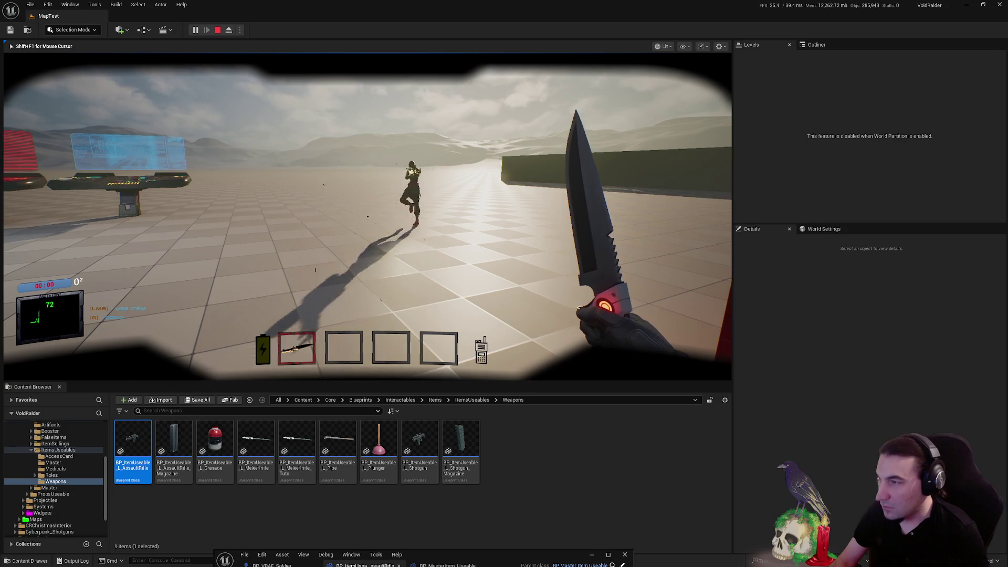
key("Escape")
left_click_drag(511, 557, 610, 242)
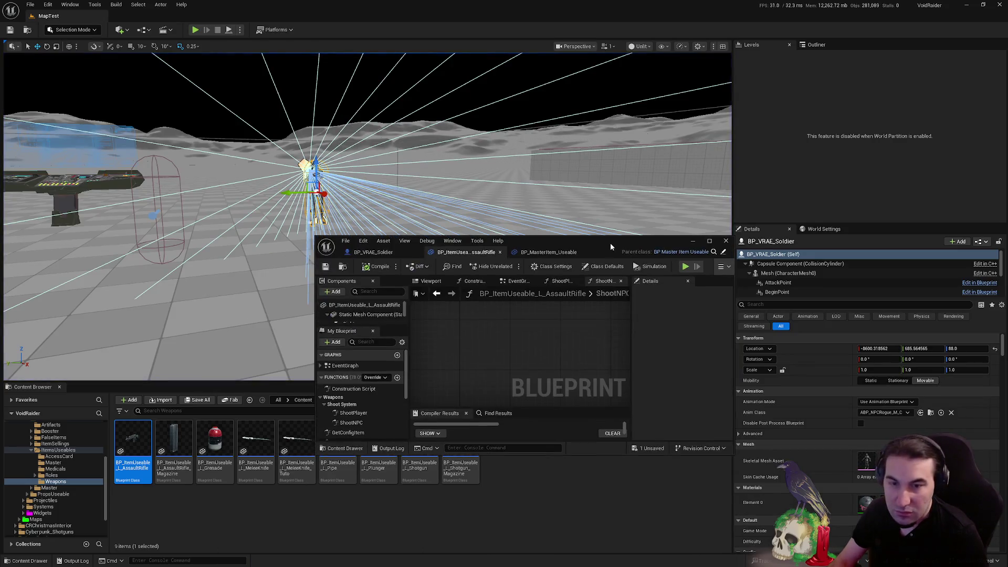
double_click(610, 243)
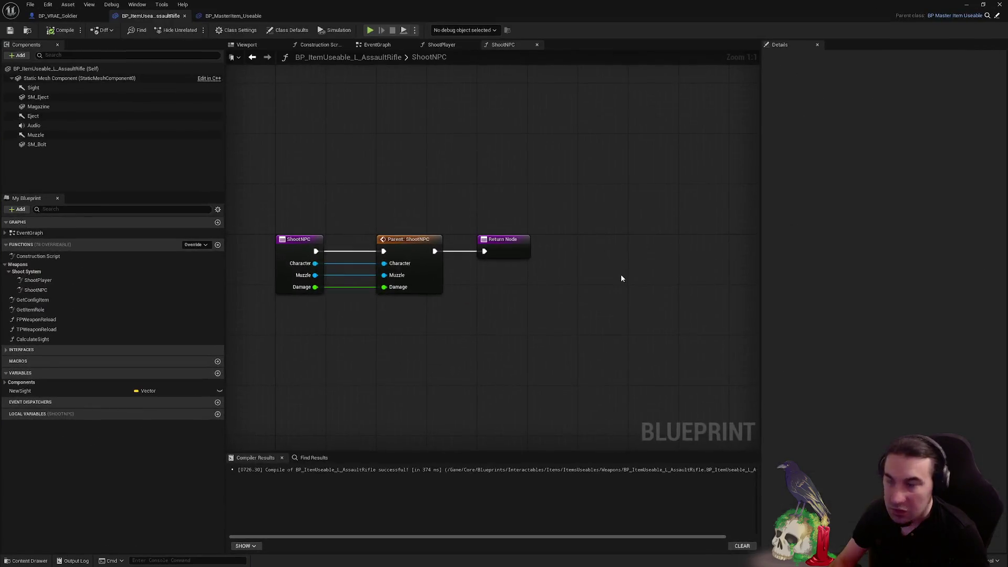
Browse ShootPlayer's hit-result, camera-shake and impact nodes, then open the rifle's ShootNPC graph
left_click(449, 48)
mouse_move(614, 145)
left_mouse_down()
mouse_move(487, 154)
mouse_move(299, 195)
mouse_move(311, 178)
left_mouse_up()
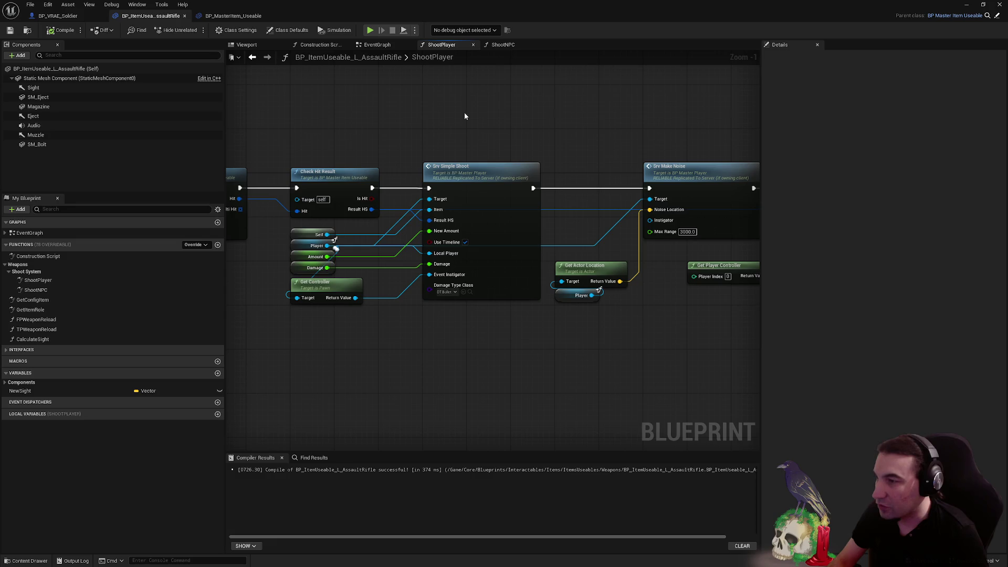
left_click_drag(458, 102, 225, 125)
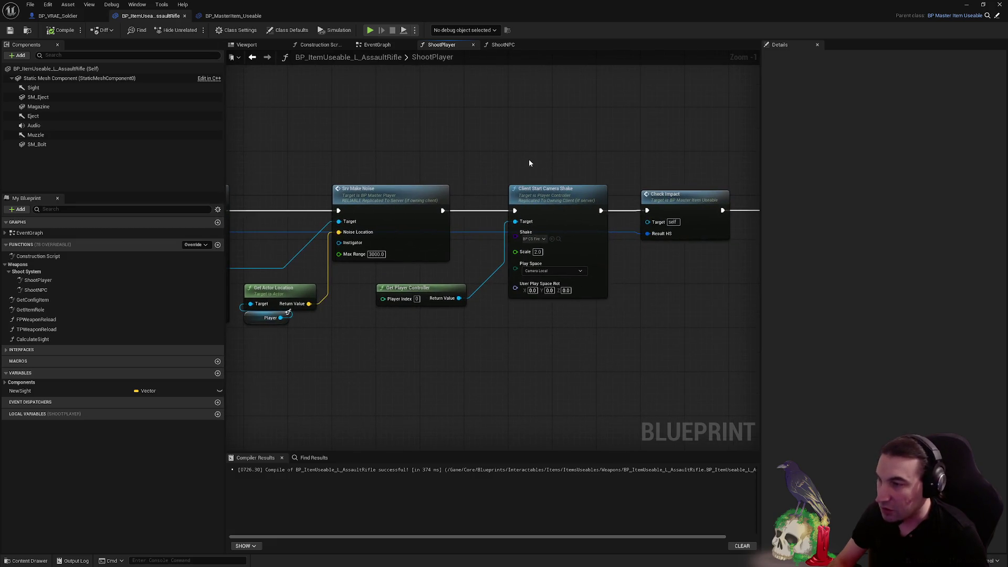
mouse_move(530, 163)
left_mouse_down()
mouse_move(344, 164)
mouse_move(321, 220)
mouse_move(449, 187)
left_mouse_up()
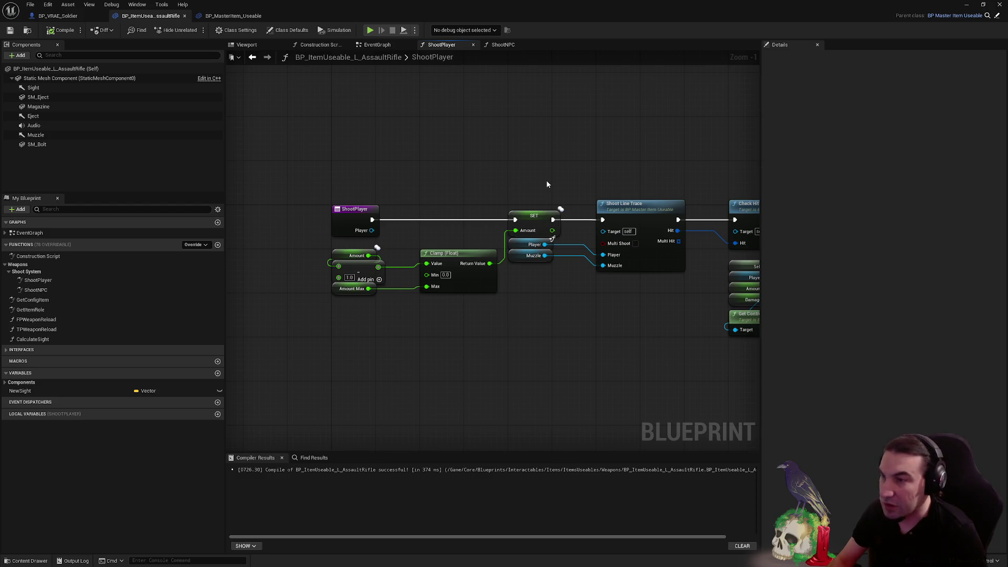
left_click_drag(556, 187, 559, 181)
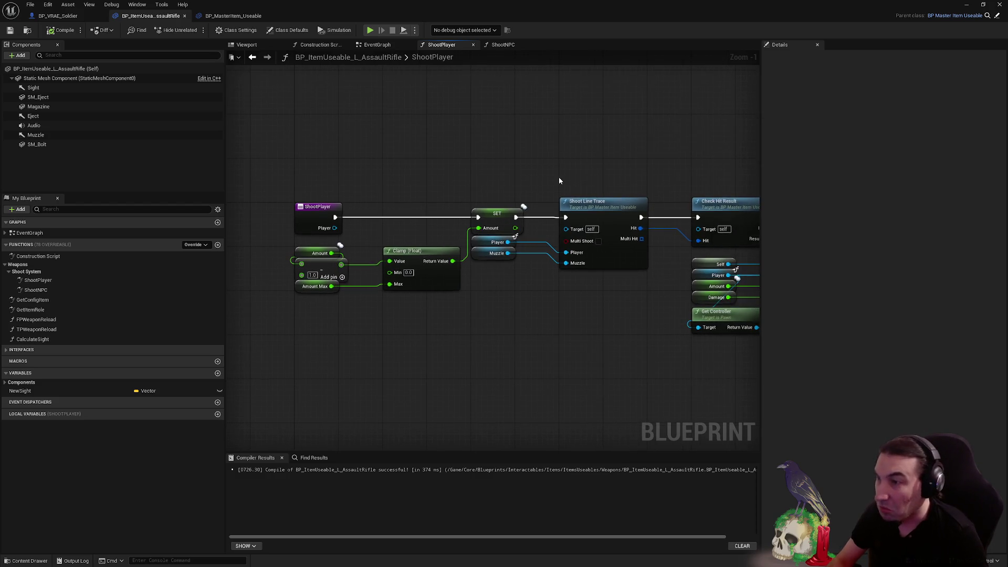
left_click(504, 46)
left_click(58, 16)
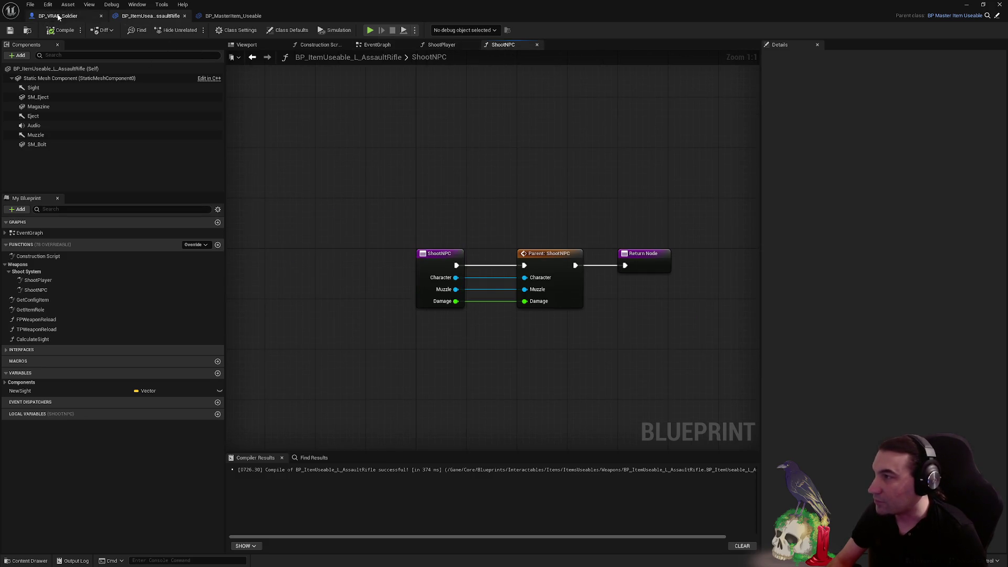
Inspect the BP_VRAE_Soldier EventState graph and pan through its EventGraph node rows
scroll(456, 146, "down", 1)
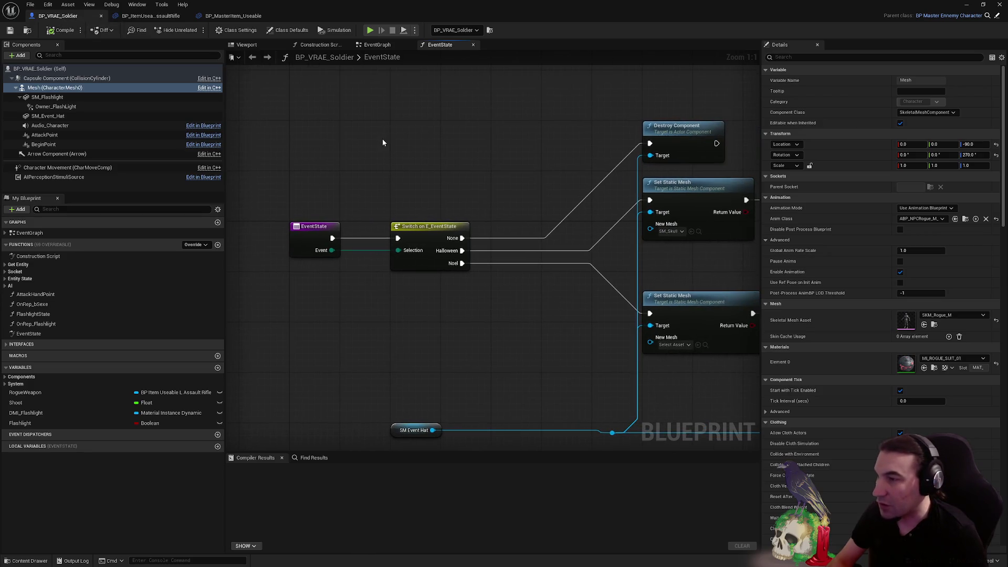
mouse_move(378, 128)
left_mouse_down()
mouse_move(425, 97)
mouse_move(448, 95)
left_mouse_up()
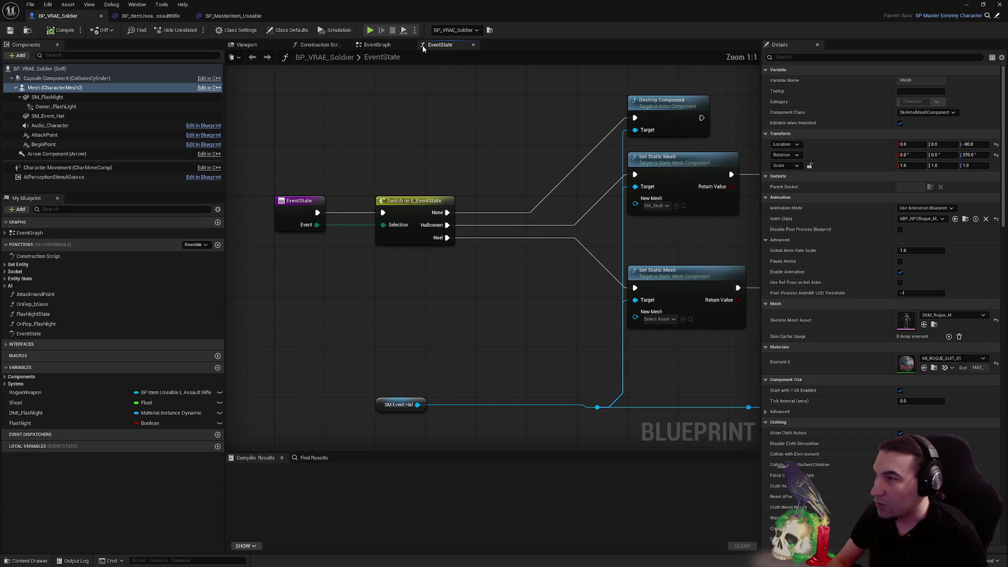
left_click(395, 45)
scroll(502, 182, "up", 3)
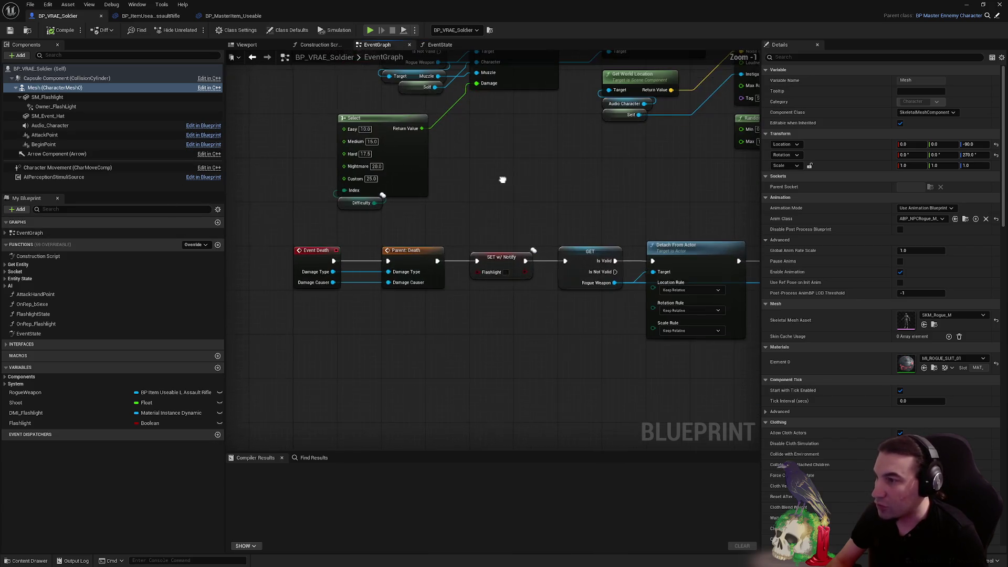
scroll(504, 313, "down", 3)
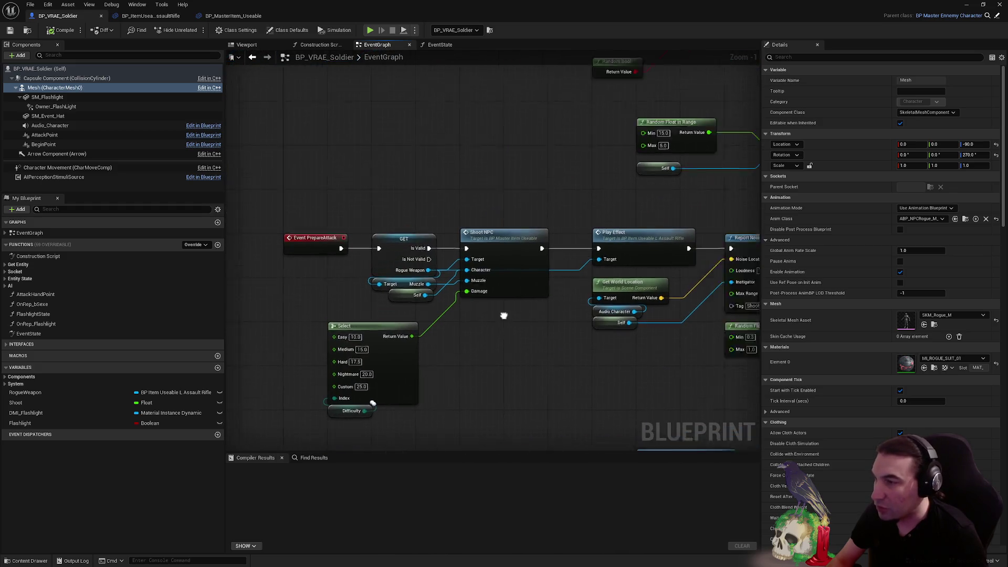
scroll(457, 284, "up", 2)
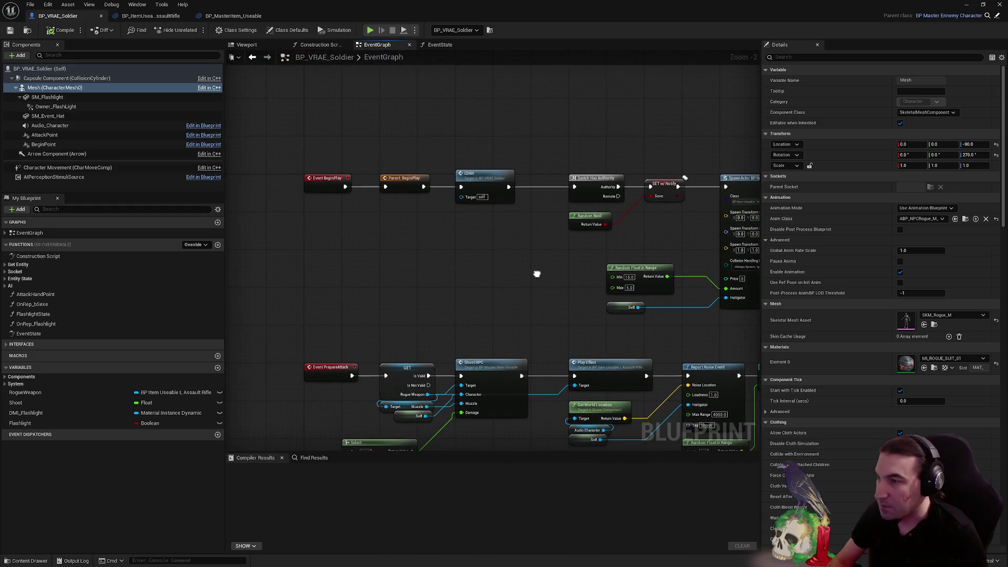
scroll(508, 265, "down", 2)
left_click_drag(568, 210, 237, 219)
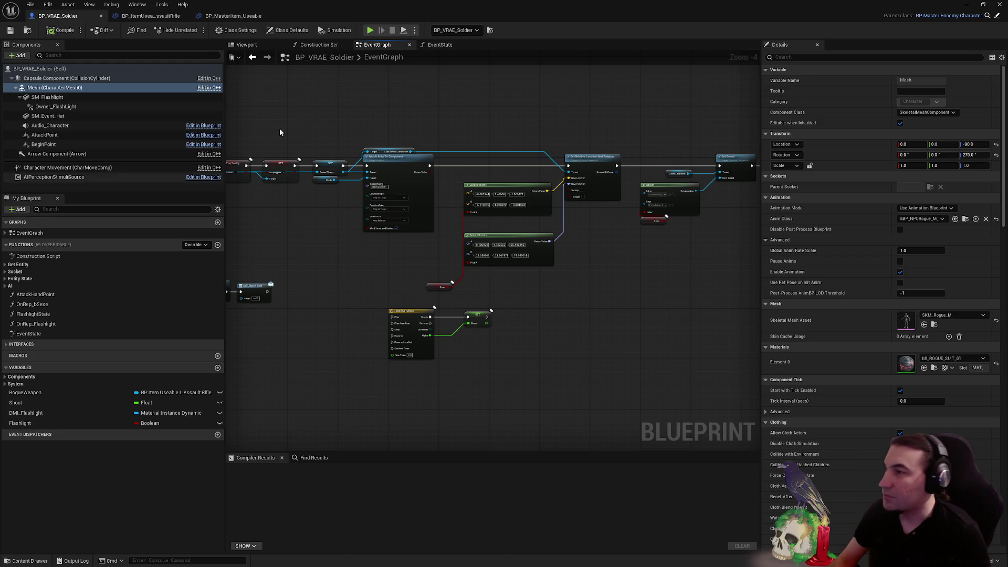
Close the soldier's EventState graph and bring up the BP_MasterItem_Useable blueprint
left_click(440, 45)
left_click(475, 45)
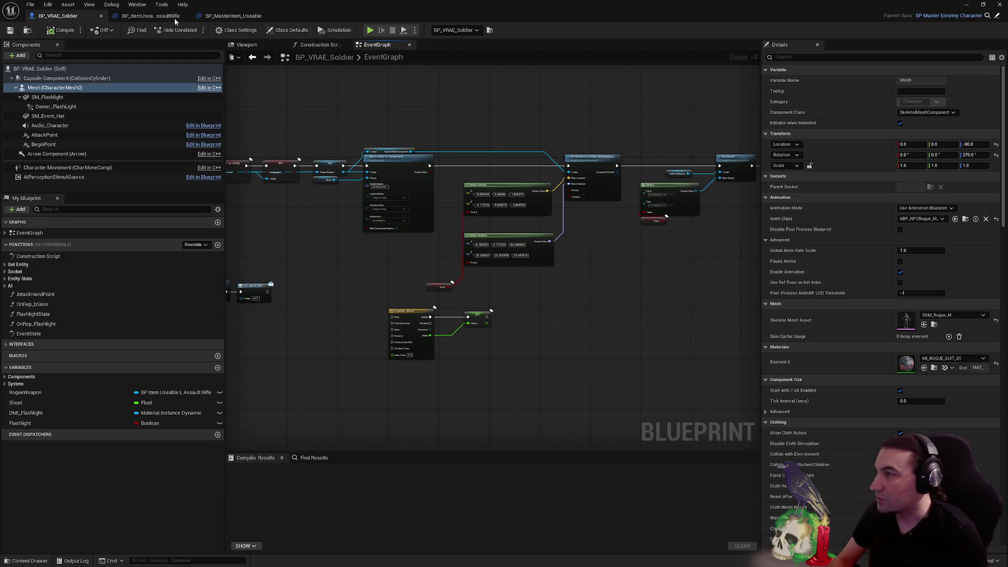
left_click(149, 16)
left_click(226, 16)
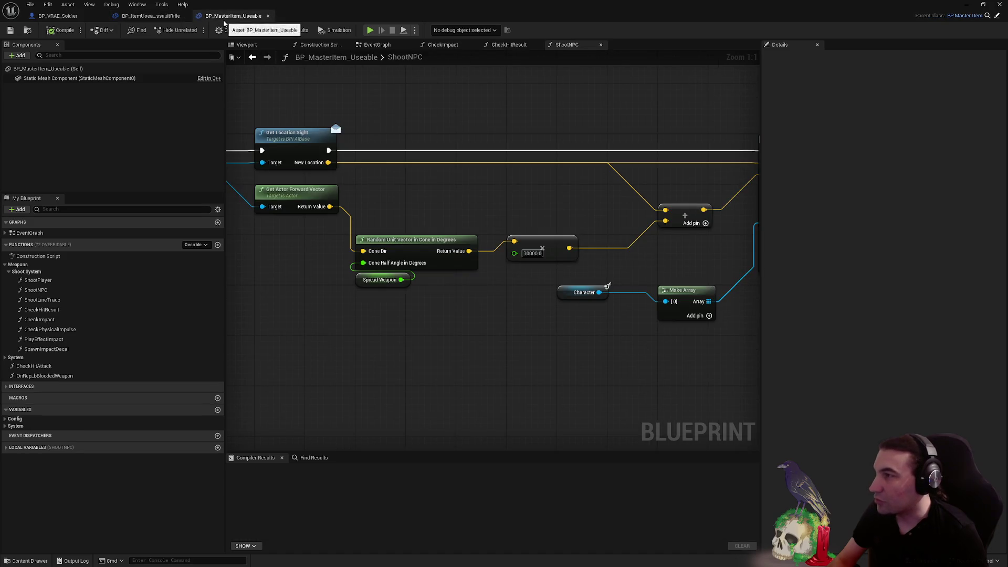
Move the BP_MasterItem_Useable tab ahead of the assault rifle blueprint's tab
left_click(152, 15)
left_click_drag(208, 18, 163, 17)
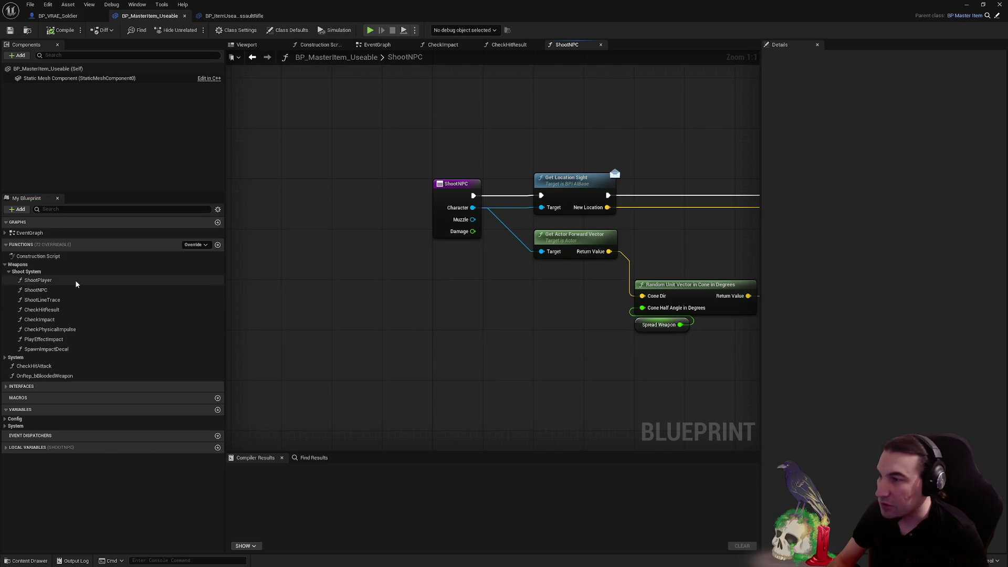
scroll(546, 218, "down", 3)
scroll(423, 218, "up", 3)
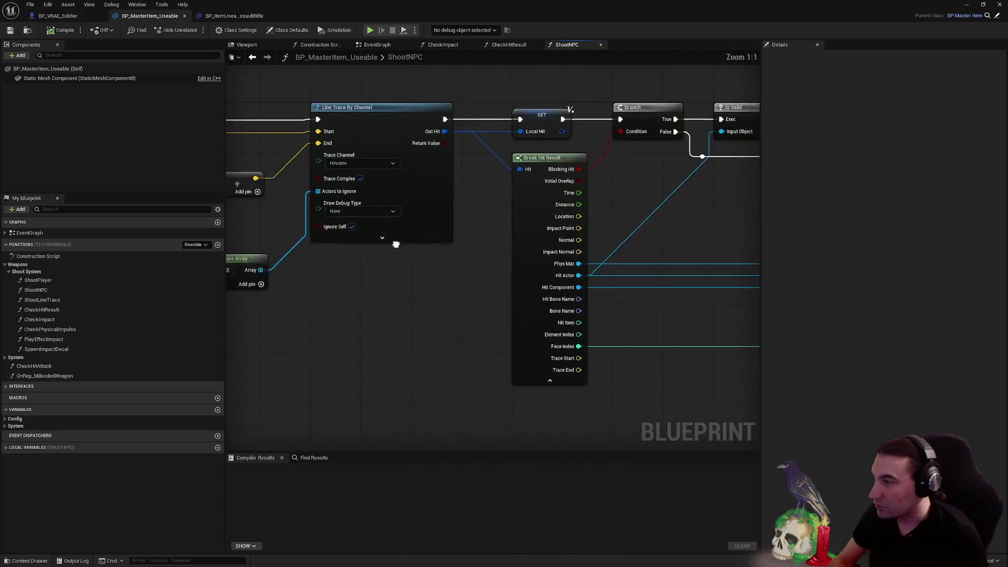
Set Line Trace By Channel's Draw Debug Type to For Duration, compile and save, then restore the window down
left_click(423, 216)
left_click(420, 244)
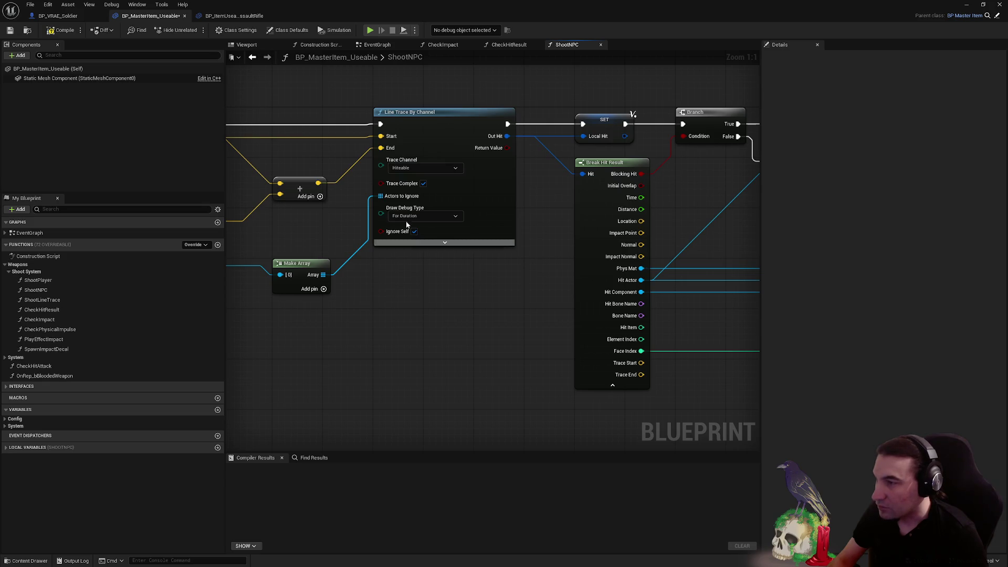
left_click(9, 30)
double_click(197, 16)
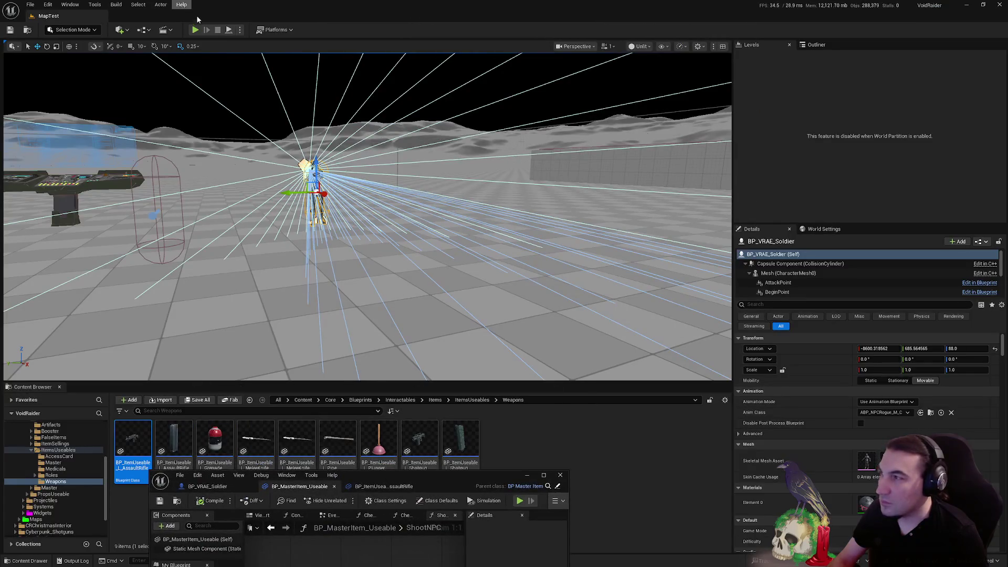
key("alt+p")
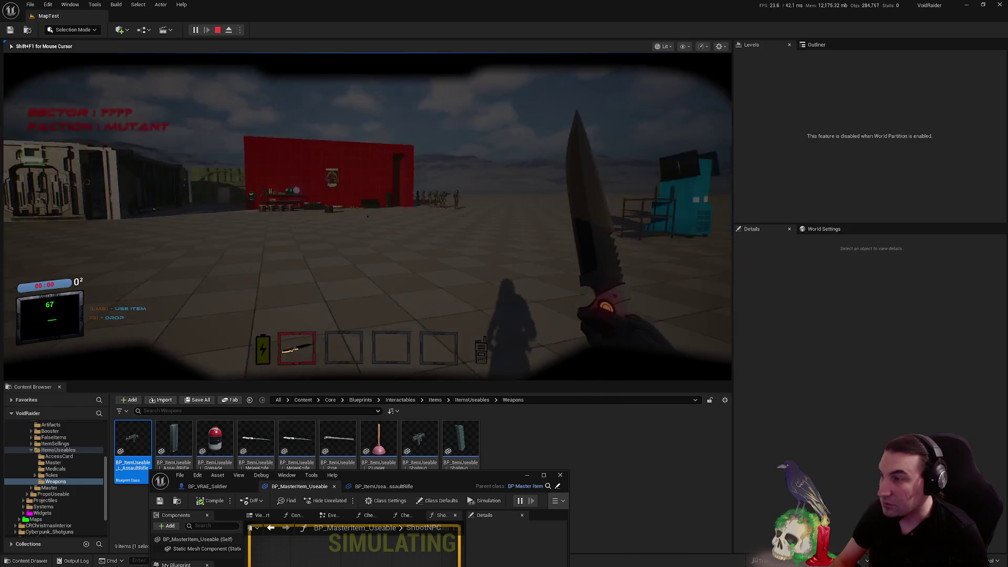
key("w")
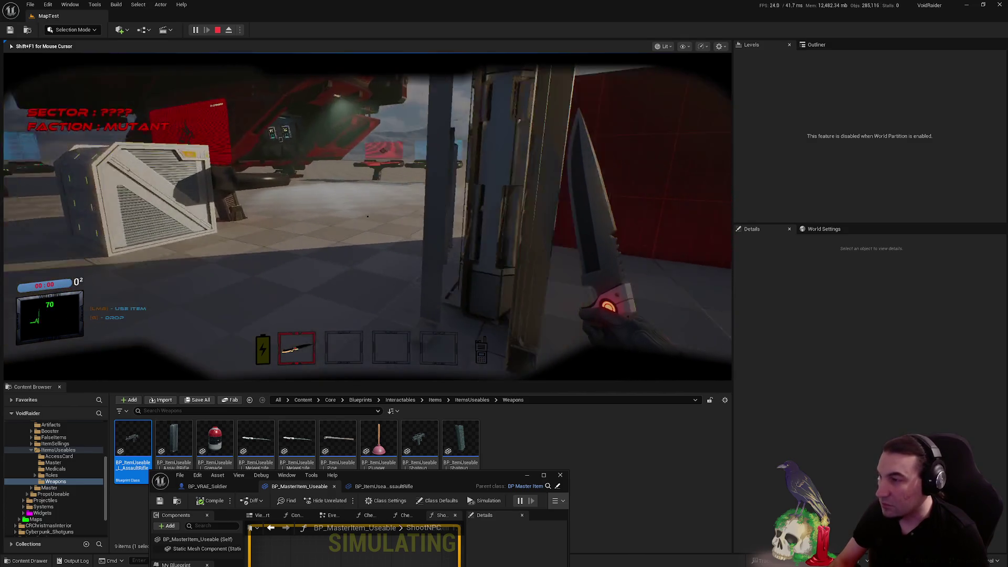
key("w")
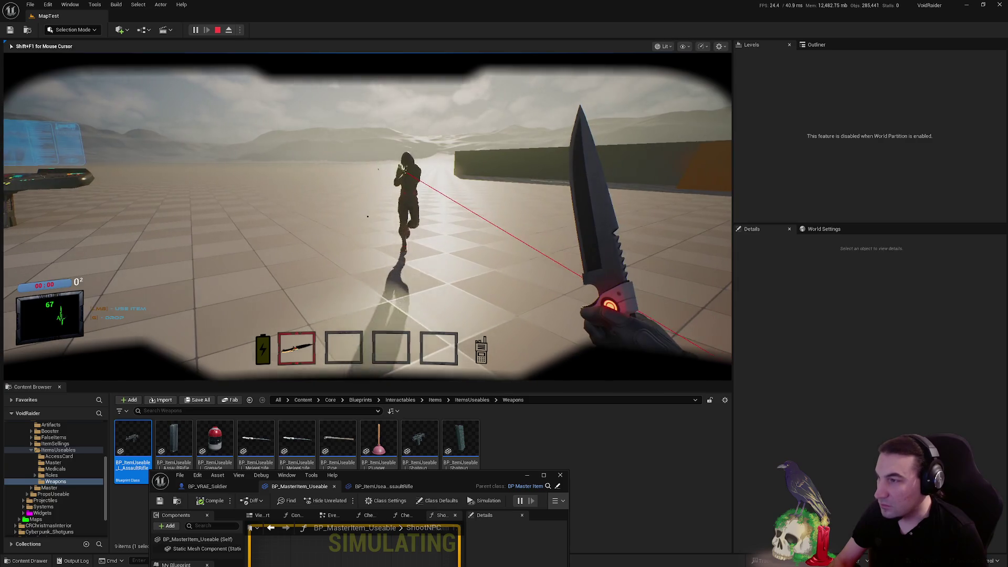
key("w")
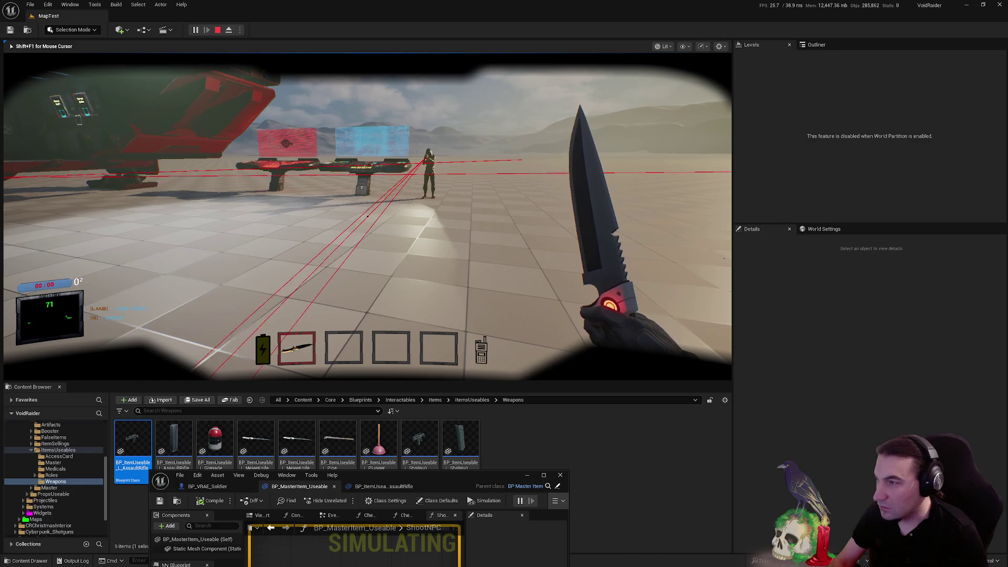
key("w")
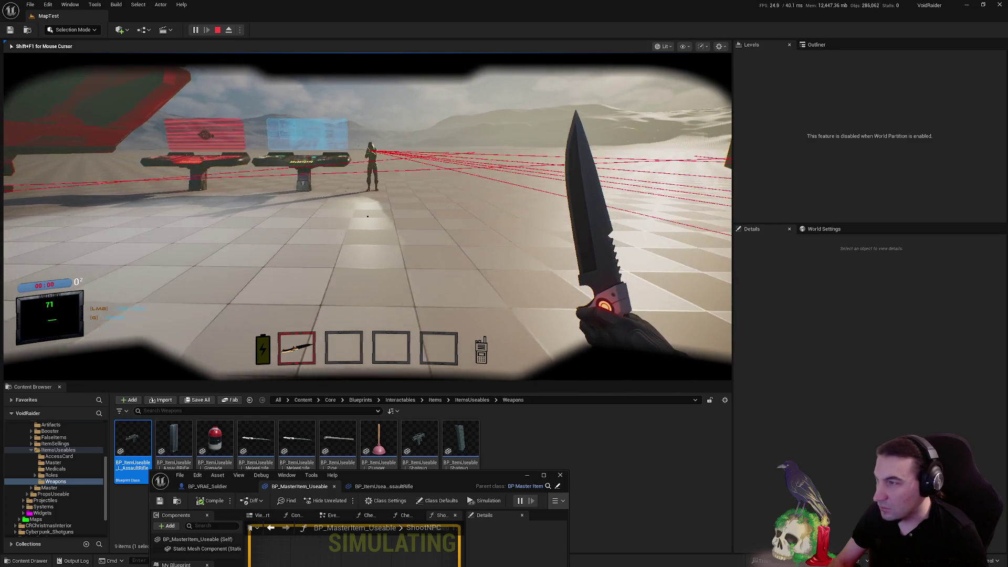
key("w")
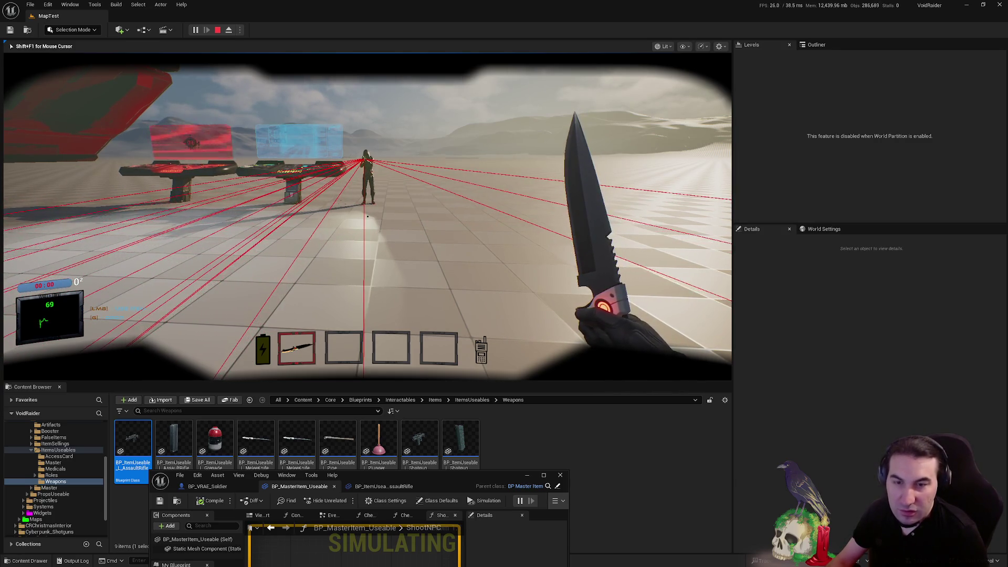
mouse_move(368, 216)
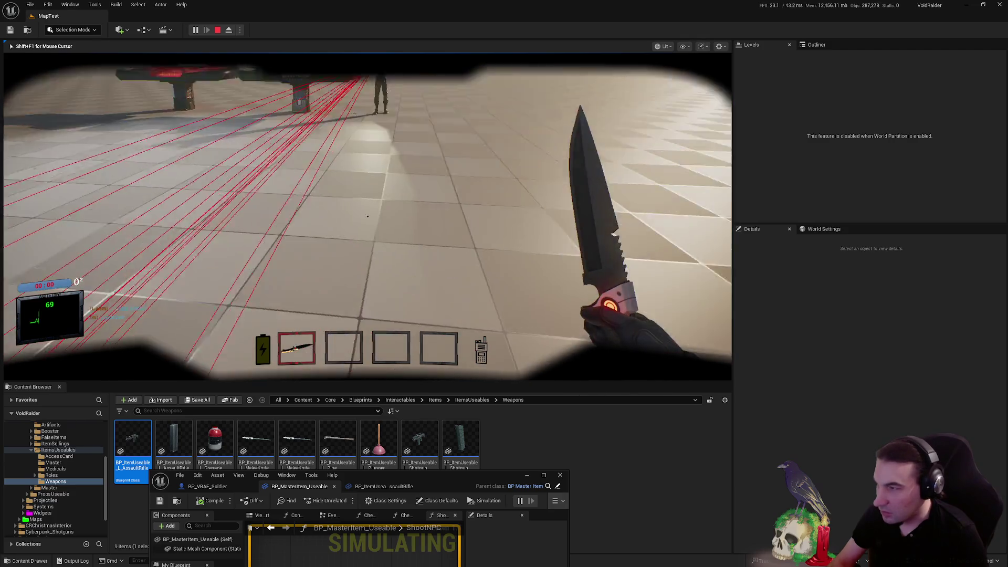
key("w")
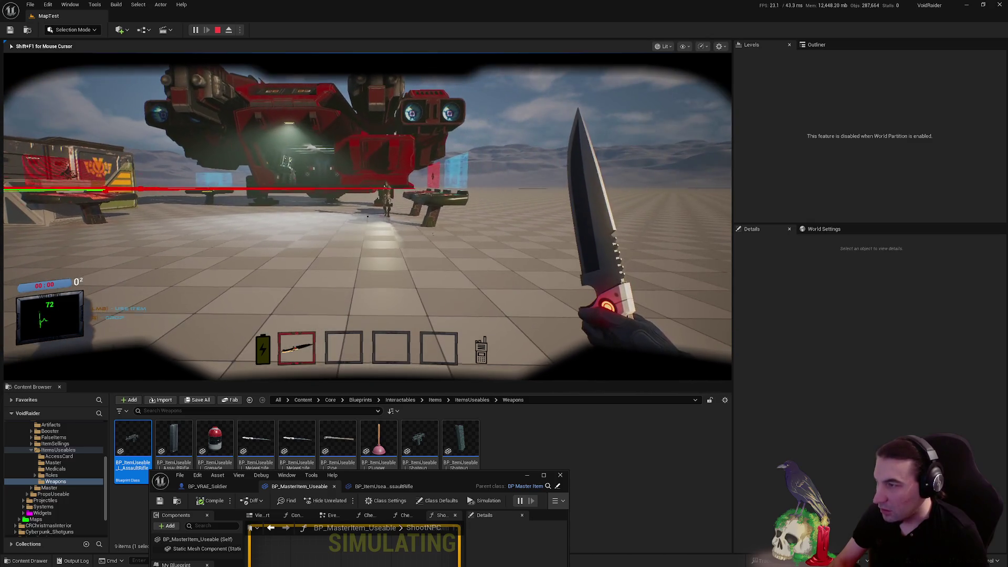
key("Escape")
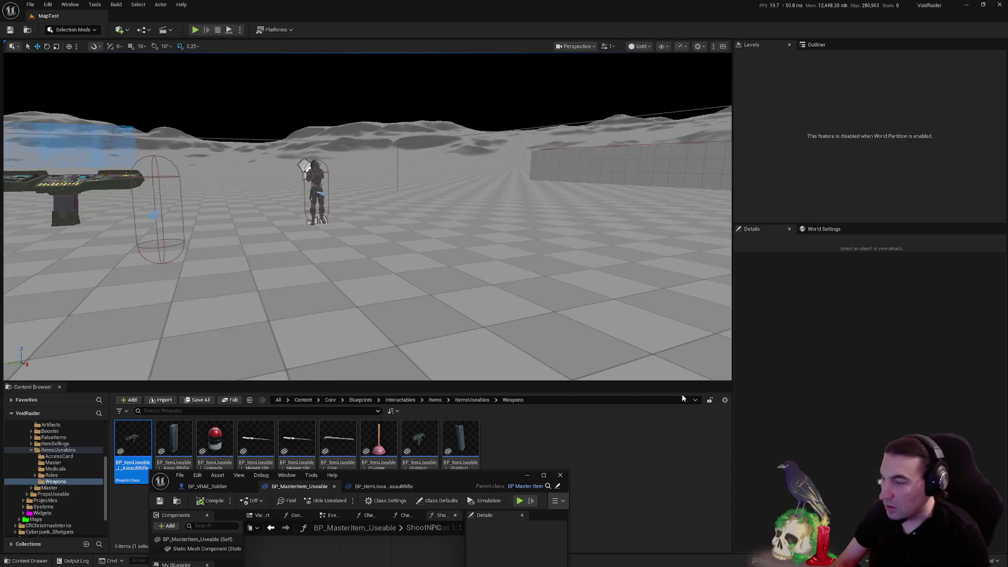
Maximize the blueprint and review the ShootNPC entry, Line Trace By Channel and sight-location nodes
left_click_drag(438, 484, 563, 137)
double_click(563, 137)
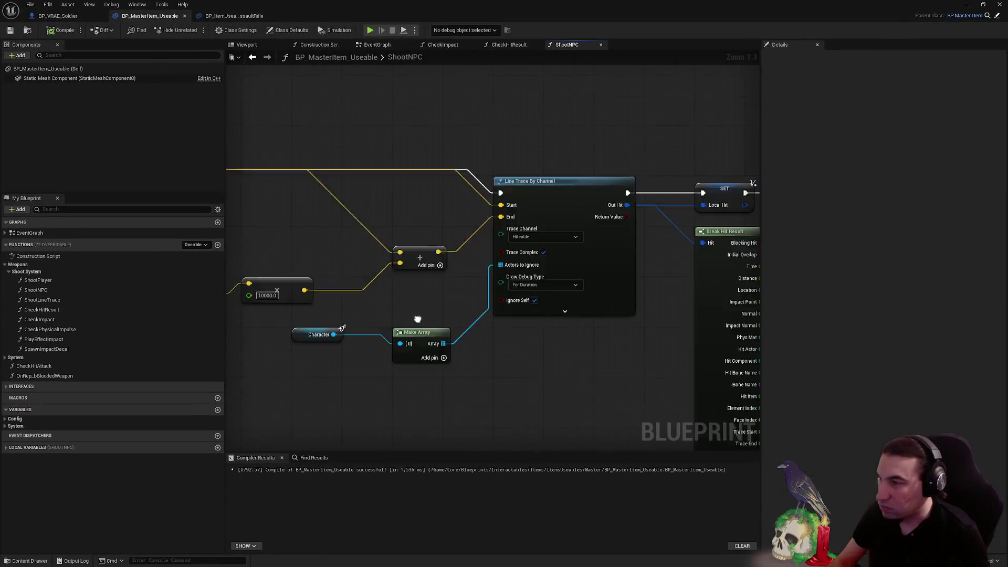
mouse_move(377, 269)
left_mouse_down()
mouse_move(636, 266)
mouse_move(618, 257)
left_mouse_up()
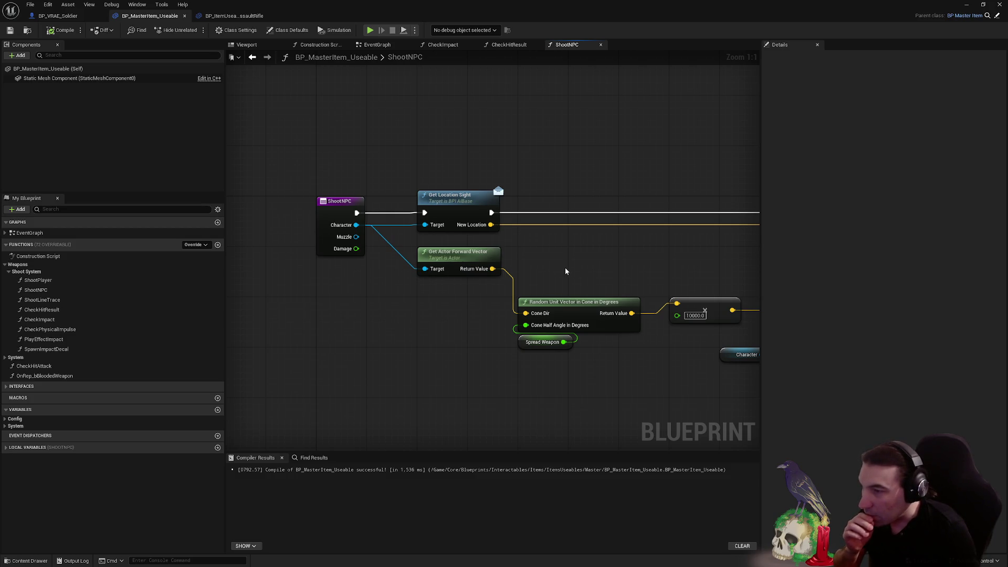
mouse_move(566, 271)
left_mouse_down()
mouse_move(385, 248)
mouse_move(514, 243)
left_mouse_up()
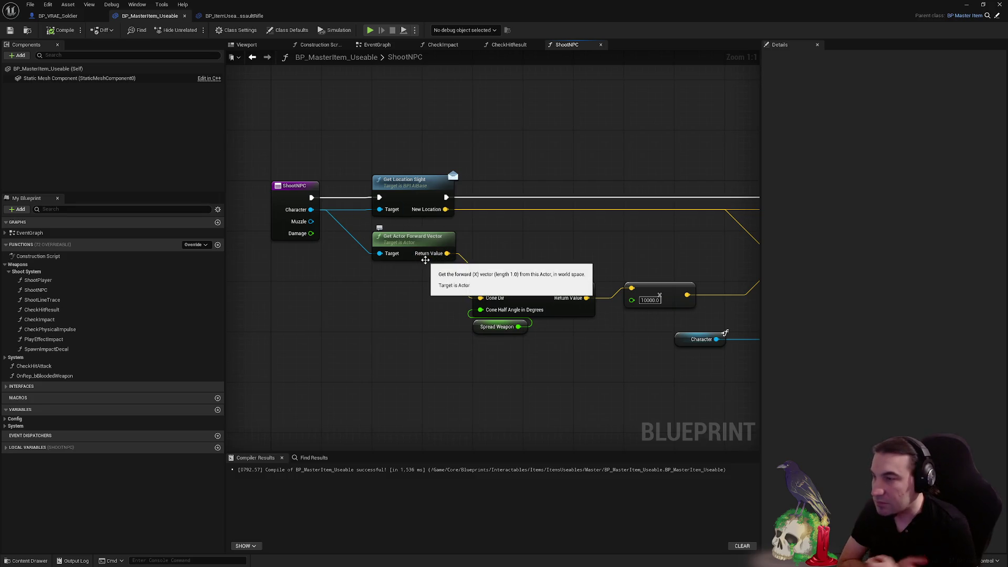
left_click_drag(562, 243, 353, 240)
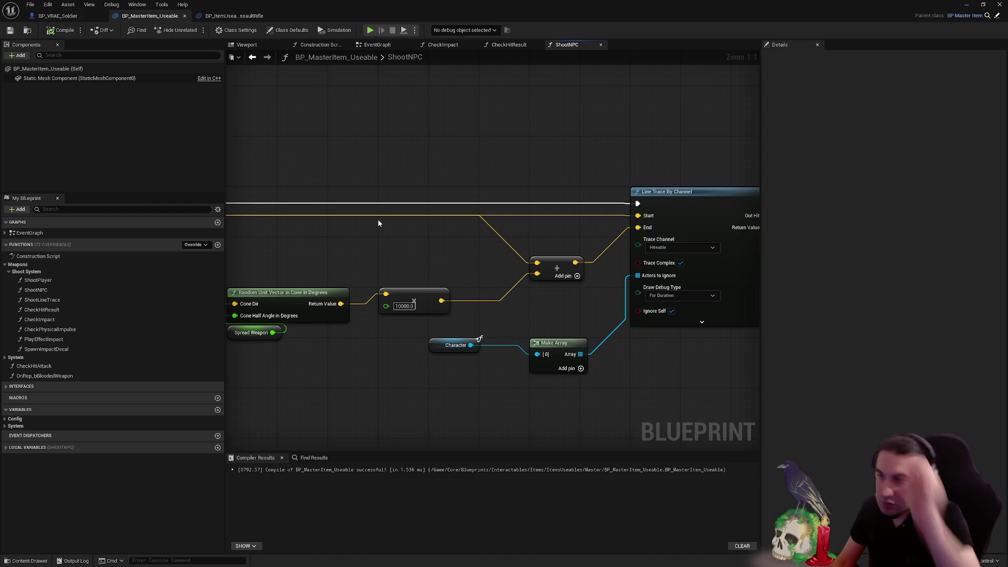
left_click_drag(382, 177, 498, 188)
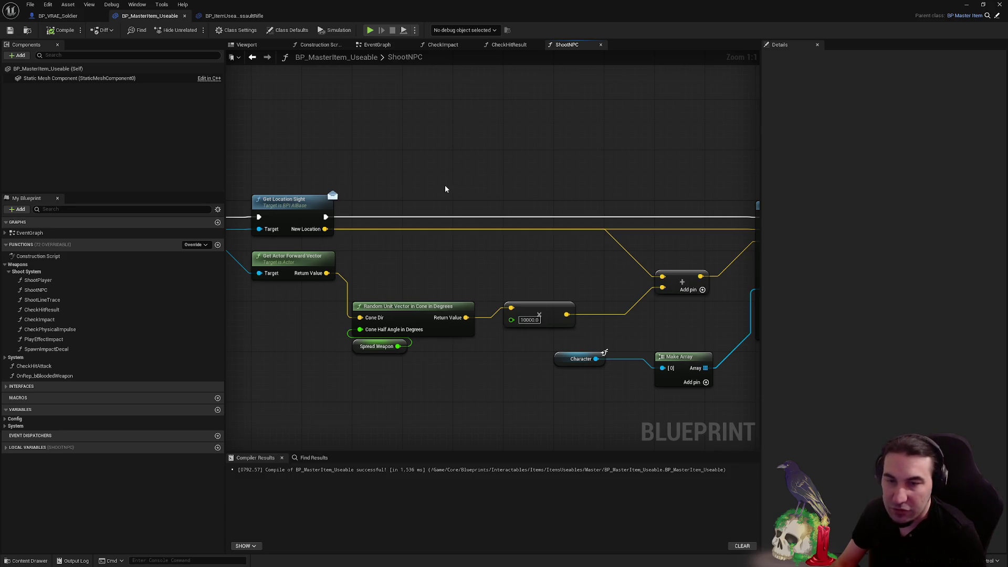
left_click_drag(443, 189, 470, 198)
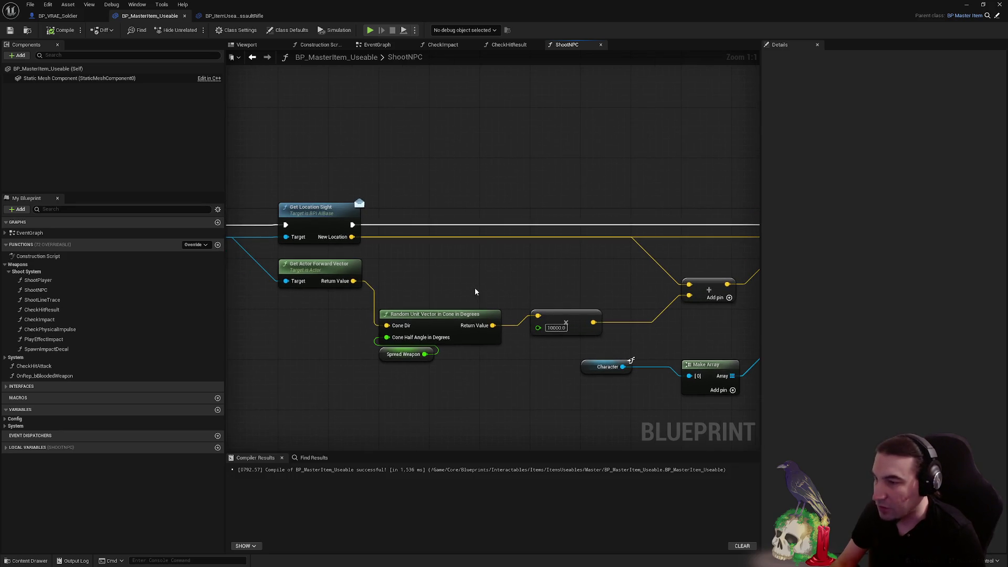
Check the Spread Weapon variable's default value in the Details panel
left_click(404, 354)
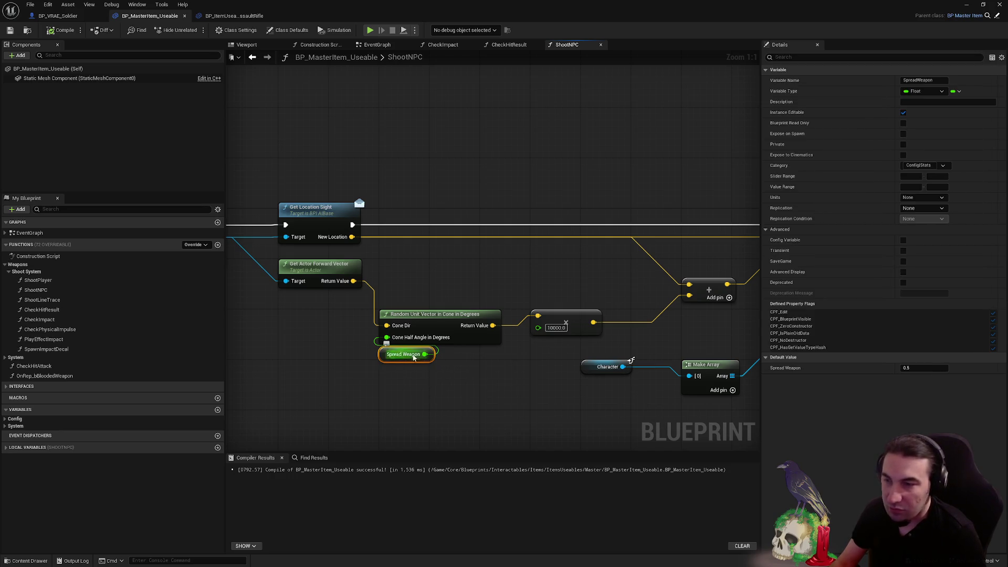
left_click(536, 262)
left_click_drag(537, 262, 307, 266)
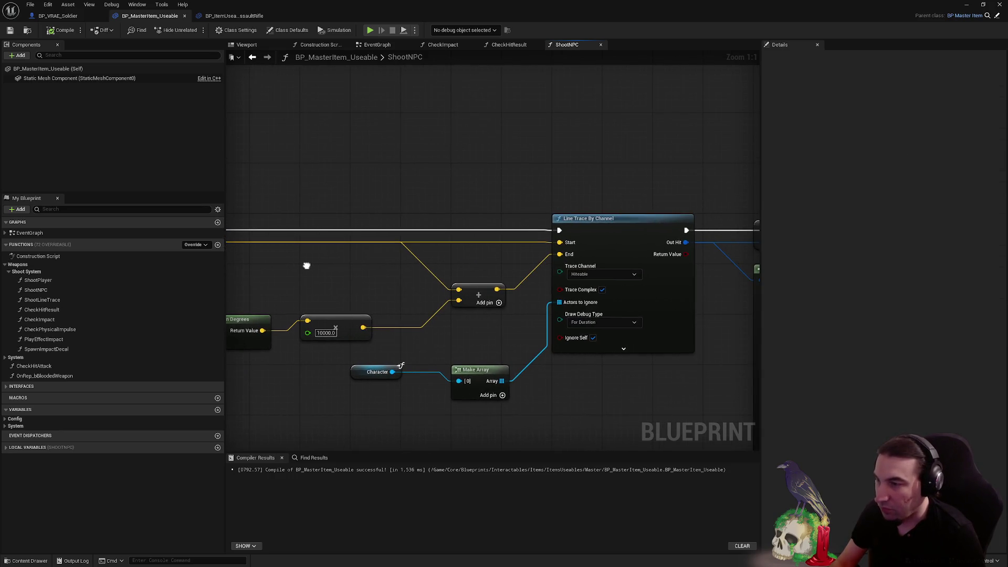
Follow the graph through Break Hit Result, Branch, Check Physical Impulse and SET Local Surface nodes
left_click_drag(639, 292, 261, 169)
left_click_drag(604, 262, 450, 128)
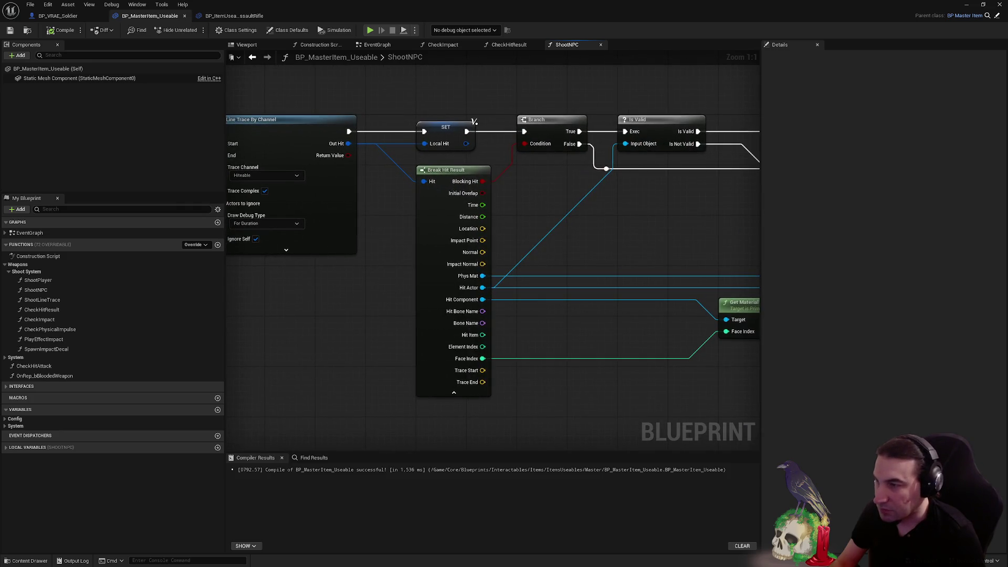
left_click_drag(494, 258, 315, 260)
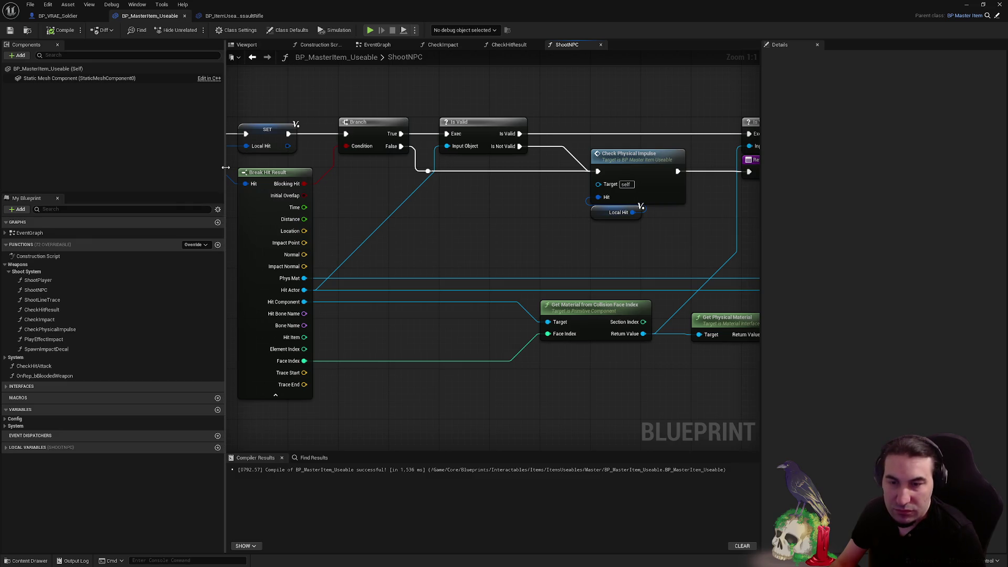
left_click_drag(606, 231, 435, 216)
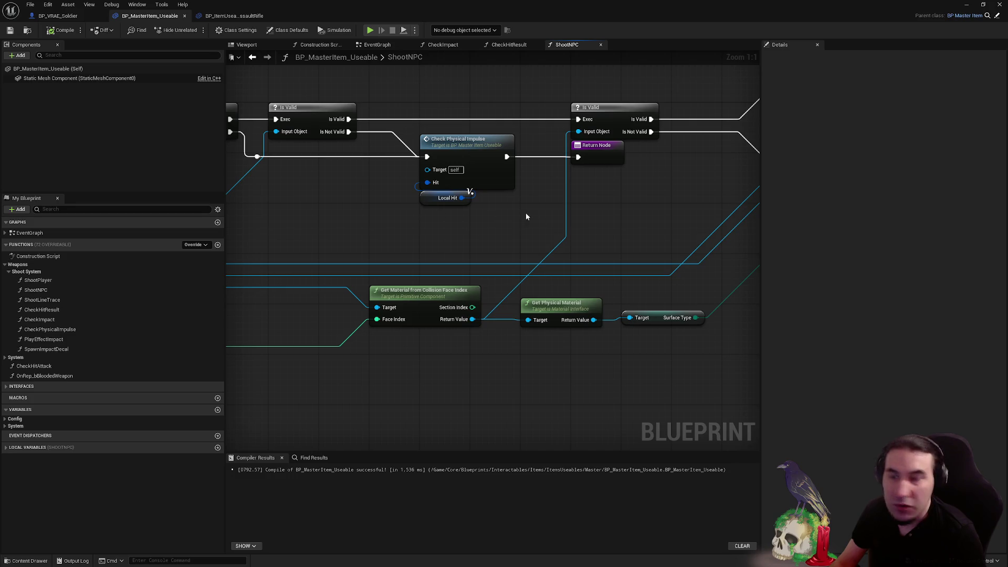
left_click_drag(525, 212, 374, 209)
mouse_move(527, 208)
left_mouse_down()
mouse_move(387, 204)
mouse_move(334, 230)
mouse_move(129, 269)
left_mouse_up()
scroll(389, 207, "down", 3)
Frame the last Check Physical Impulse and Return Node, then save BP_MasterItem_Useable
left_click_drag(531, 147, 711, 271)
key("Home")
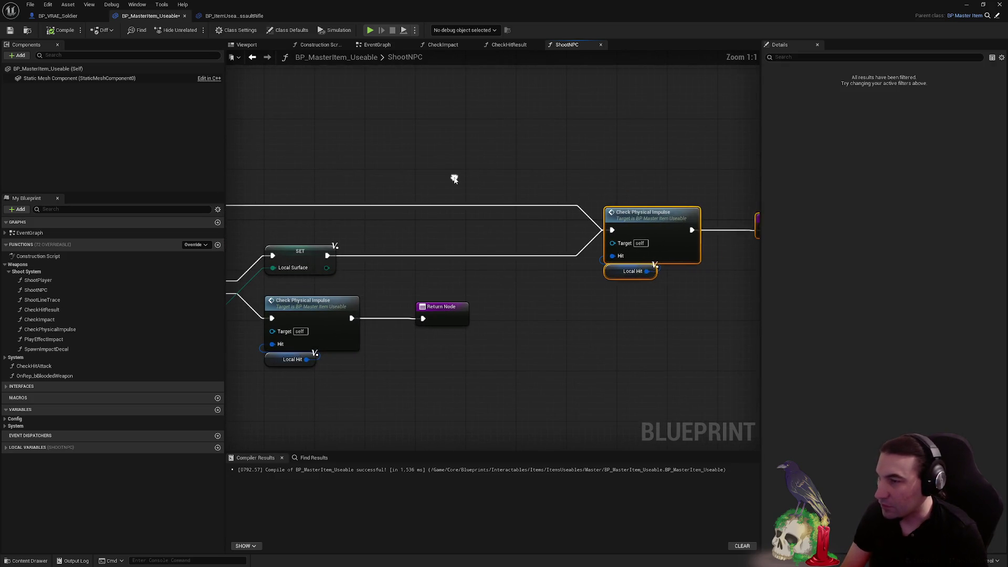
left_click(437, 178)
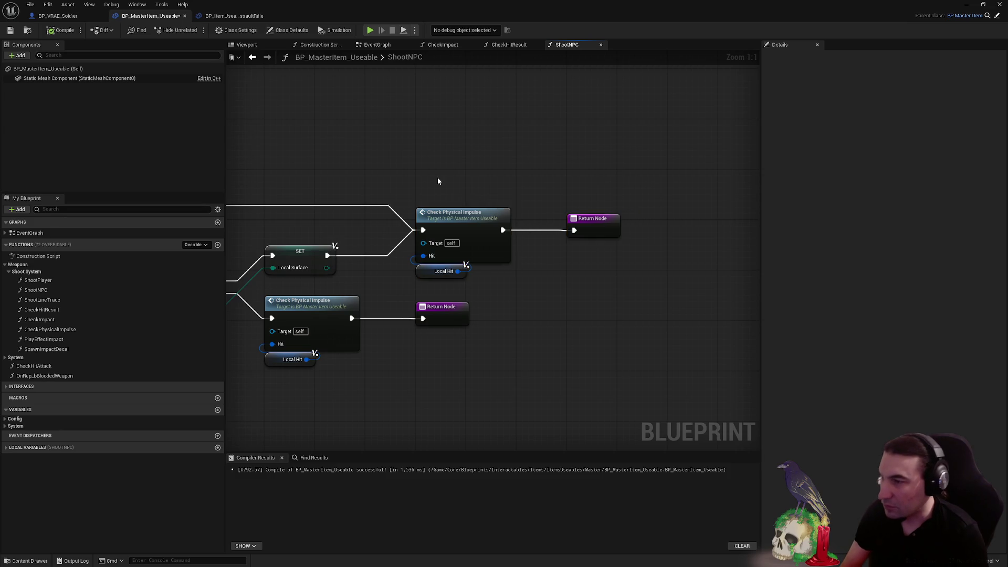
scroll(436, 177, "down", 2)
left_click_drag(437, 177, 558, 172)
left_click(10, 30)
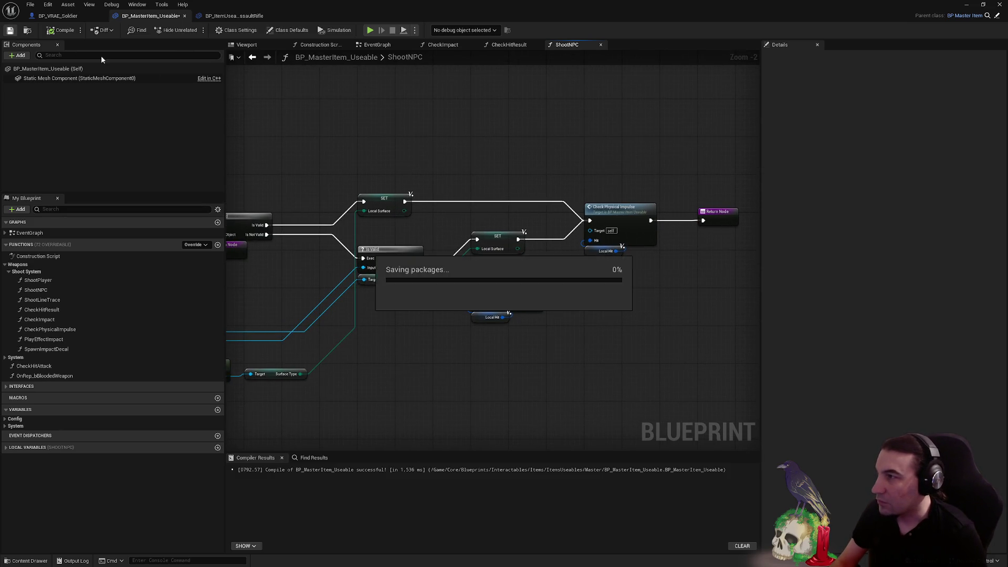
mouse_move(367, 136)
left_mouse_down()
mouse_move(454, 133)
mouse_move(484, 180)
mouse_move(639, 157)
mouse_move(407, 156)
mouse_move(531, 155)
mouse_move(410, 164)
mouse_move(488, 162)
mouse_move(485, 180)
mouse_move(620, 162)
left_mouse_up()
scroll(527, 178, "down", 1)
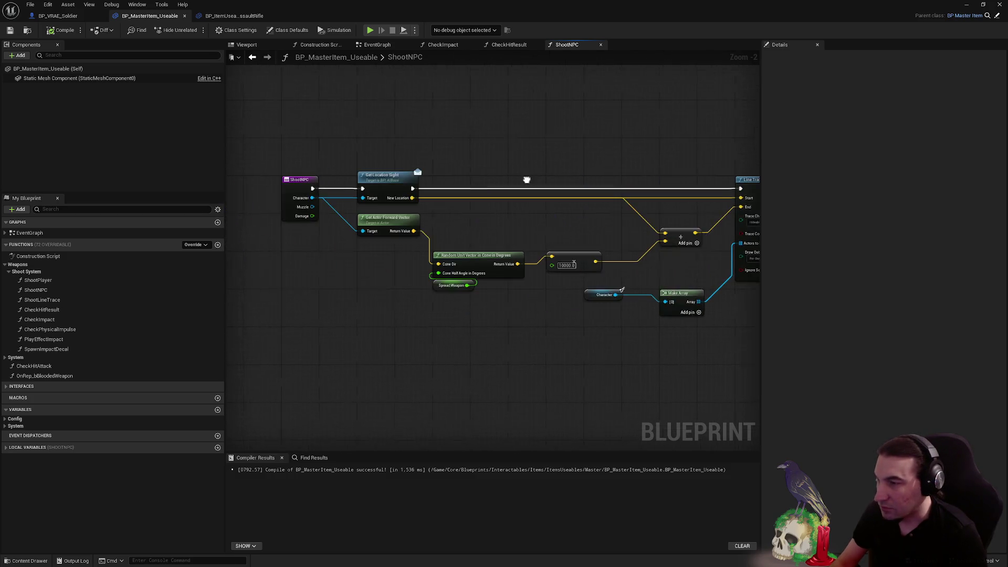
scroll(485, 204, "up", 3)
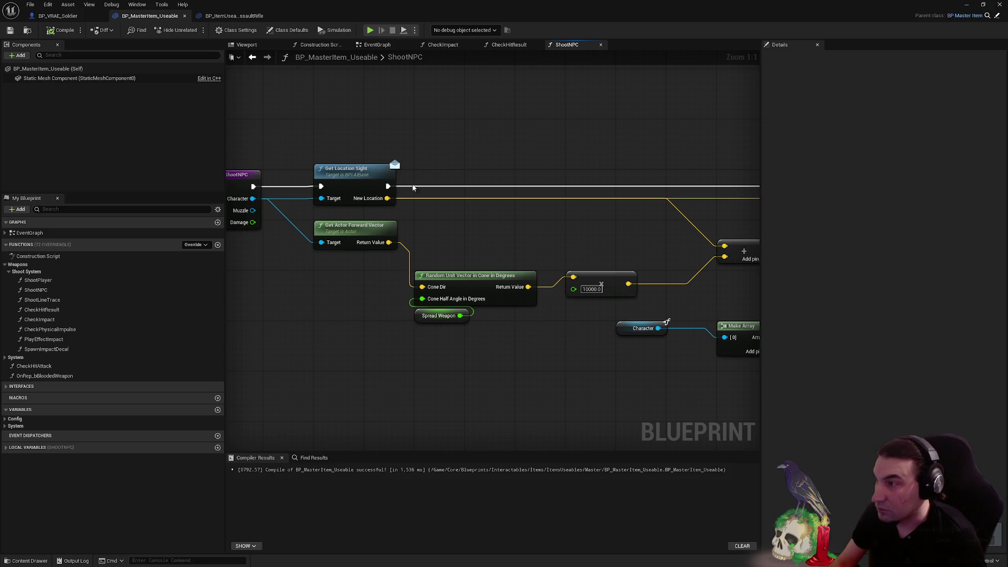
Add a Get Actor Location node pulled from ShootNPC's Character pin
left_click_drag(324, 210, 377, 233)
left_click_drag(305, 221, 326, 342)
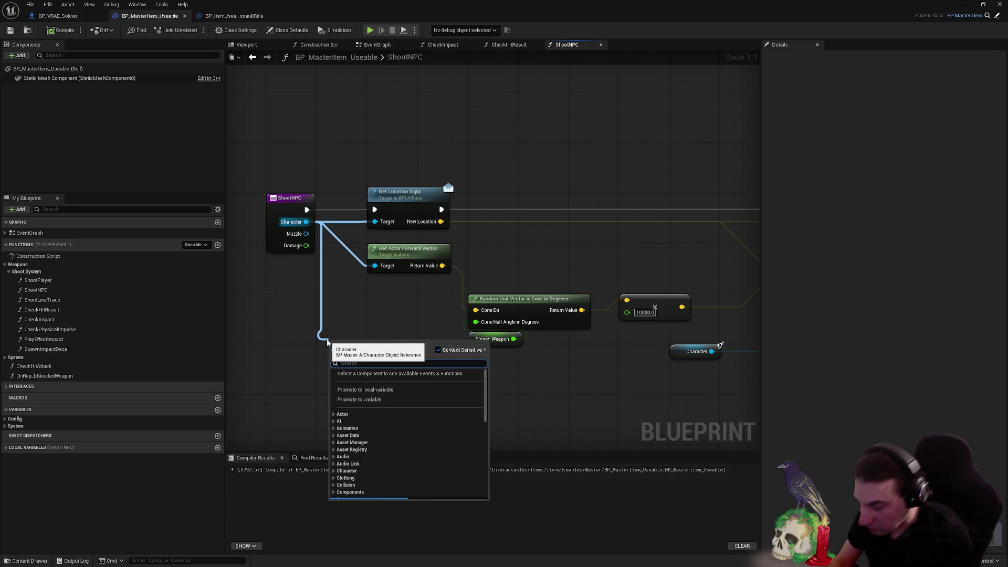
type("get world loc")
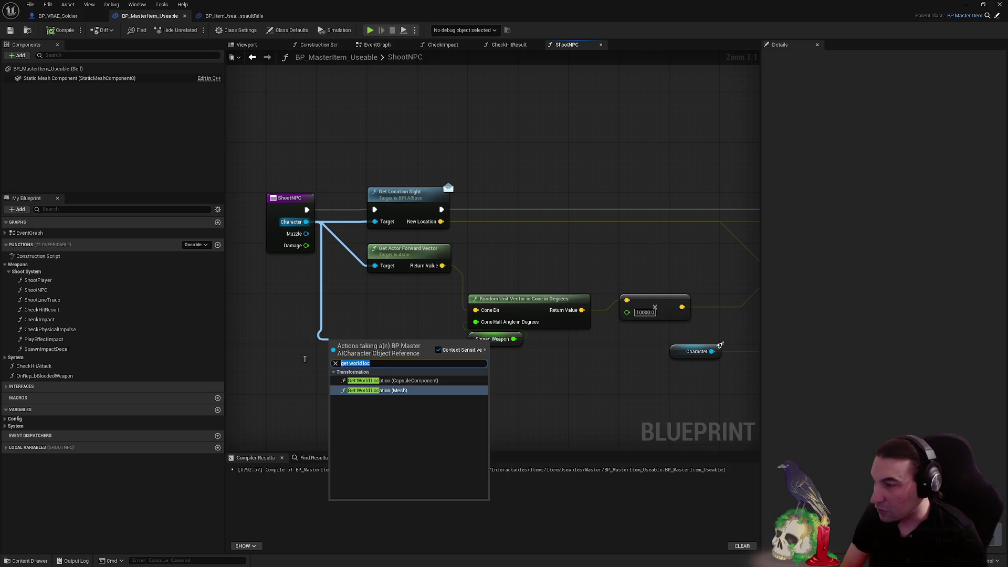
type("get a")
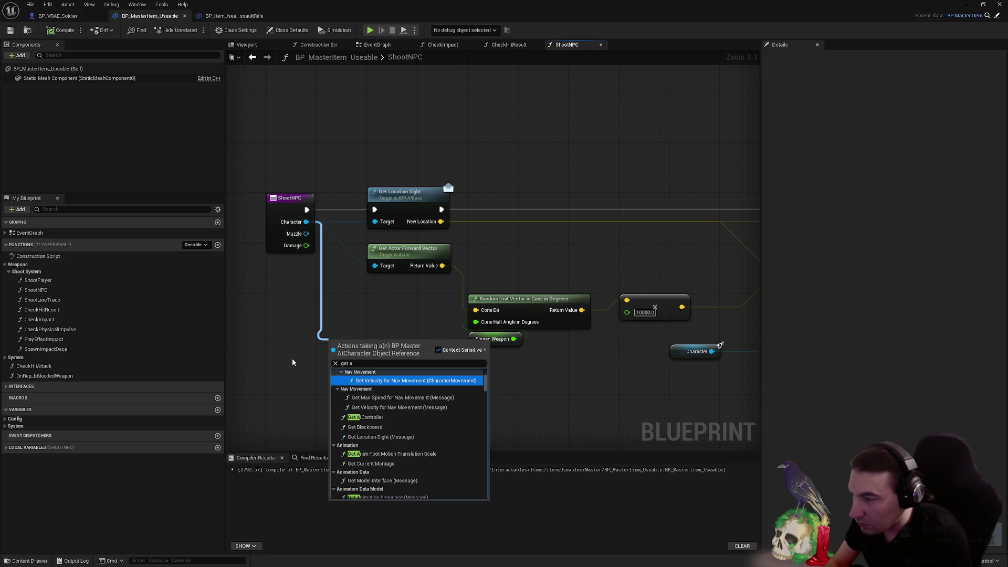
left_click(359, 363)
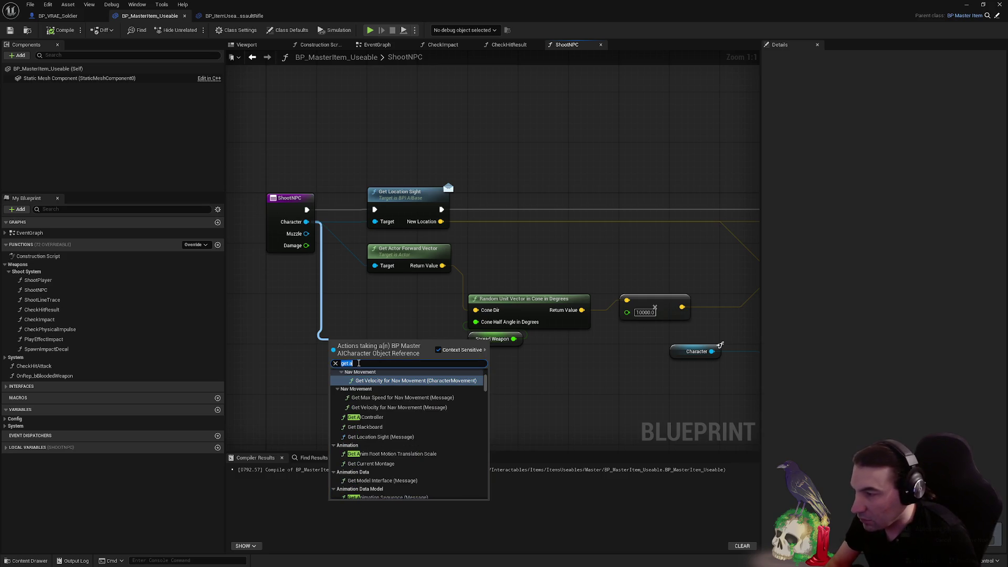
type("ctor lo")
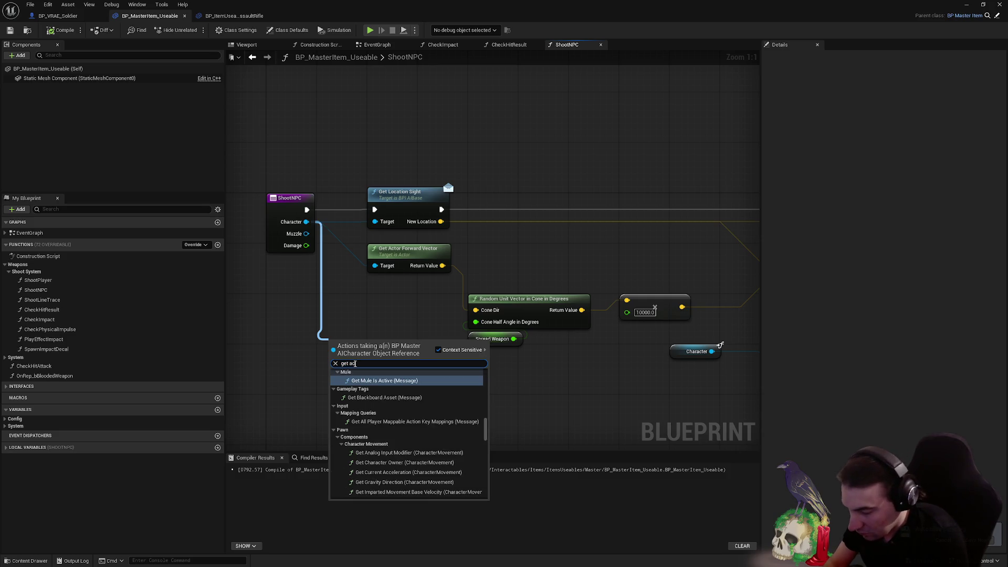
key("Down")
key("Return")
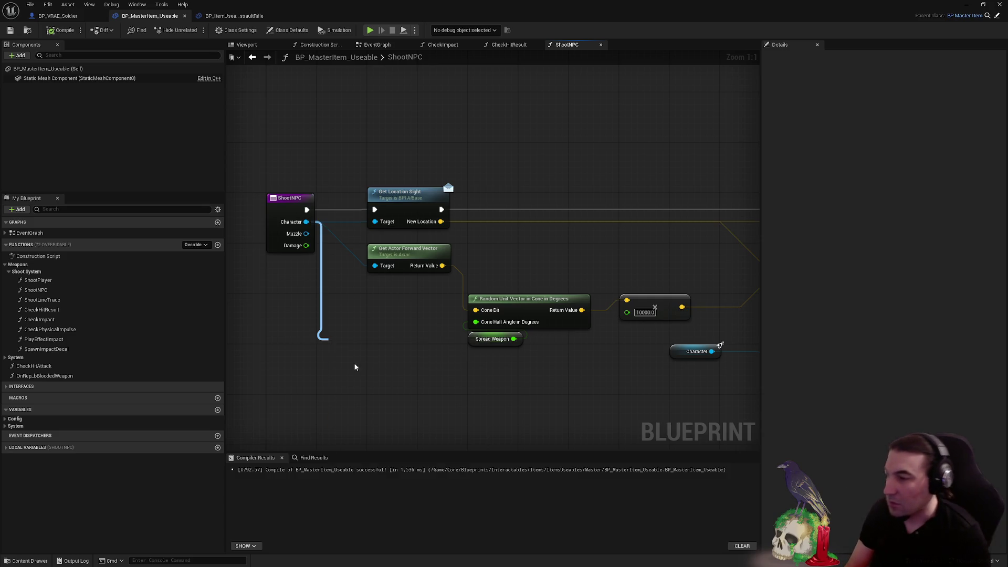
Place Get Actor Location by the Add node, compile and save, and bring up the level editor
mouse_move(367, 343)
left_mouse_down()
mouse_move(514, 271)
mouse_move(547, 242)
mouse_move(396, 270)
mouse_move(569, 291)
left_mouse_up()
left_click(569, 282)
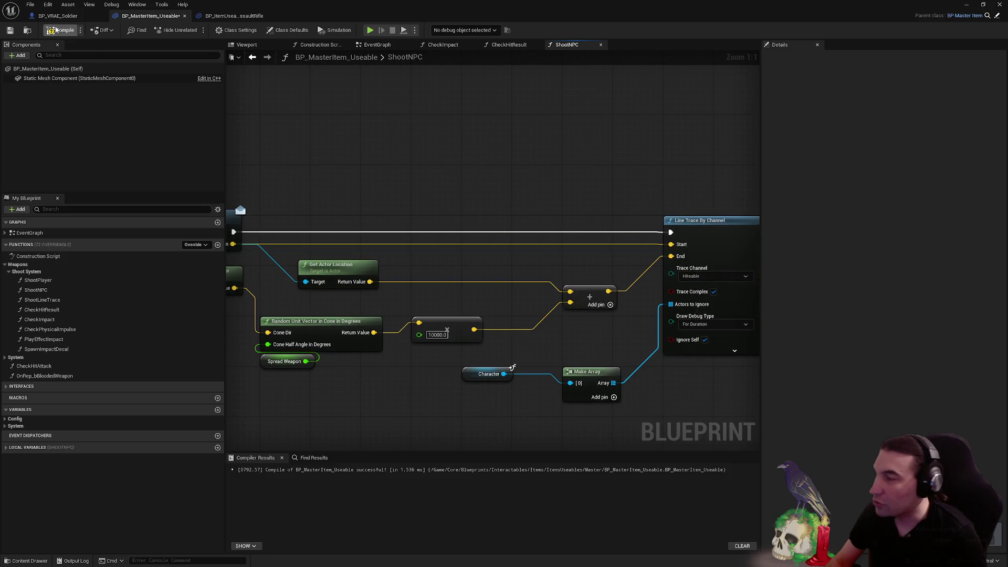
left_click(10, 30)
key("super+Down")
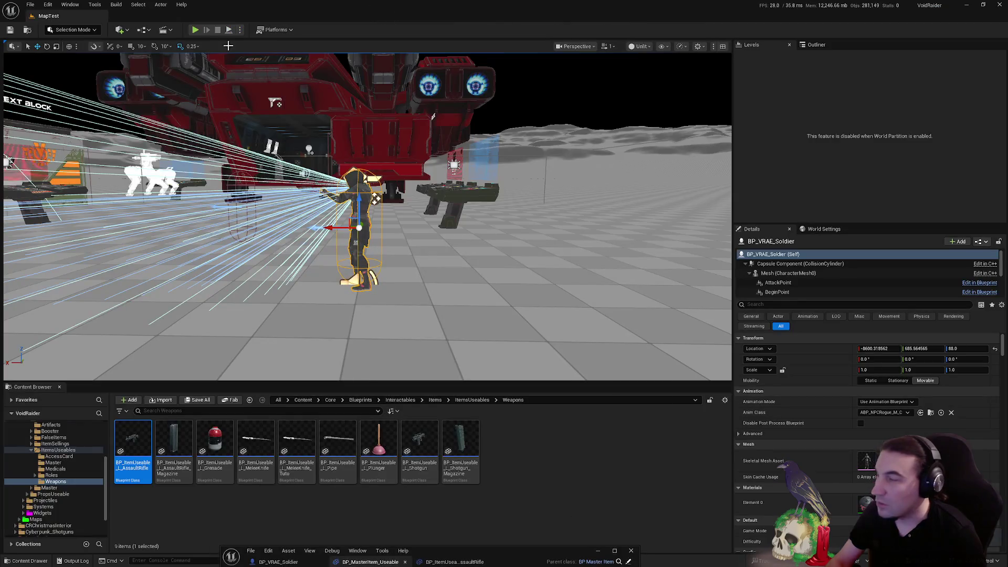
Play-test in first person, approach and shoot the NPC to see red debug traces, then stop
left_click(195, 30)
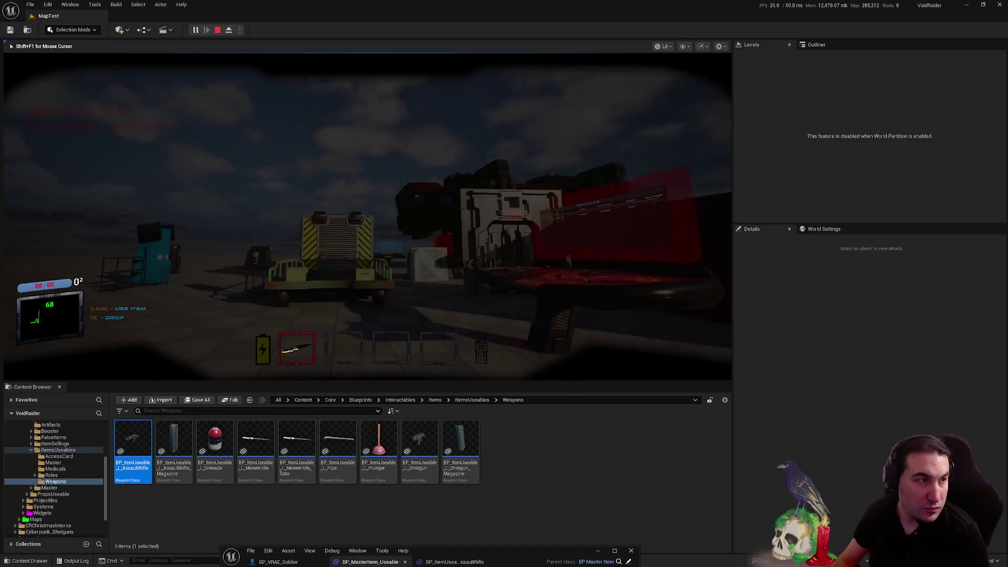
key("shift+F1")
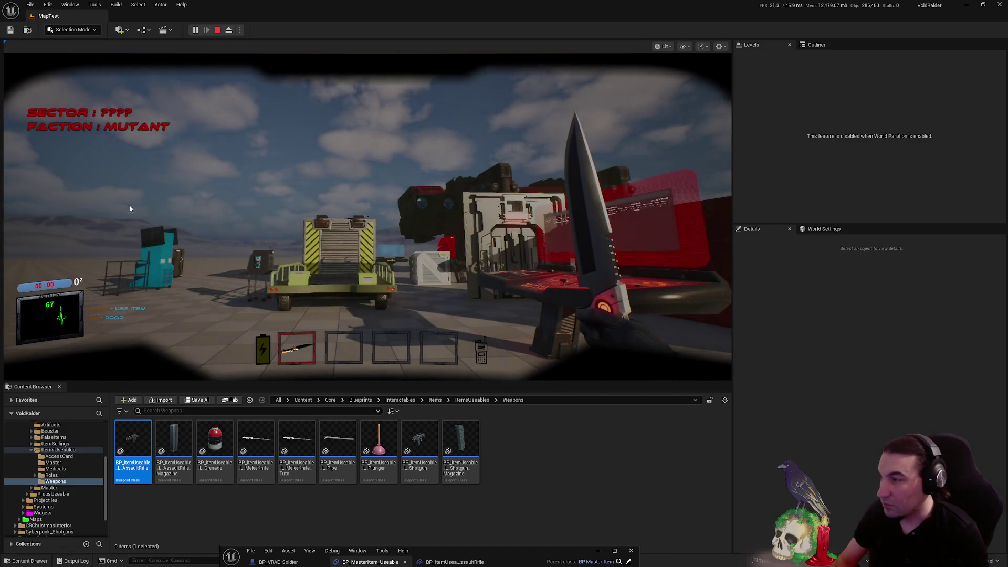
left_click(132, 212)
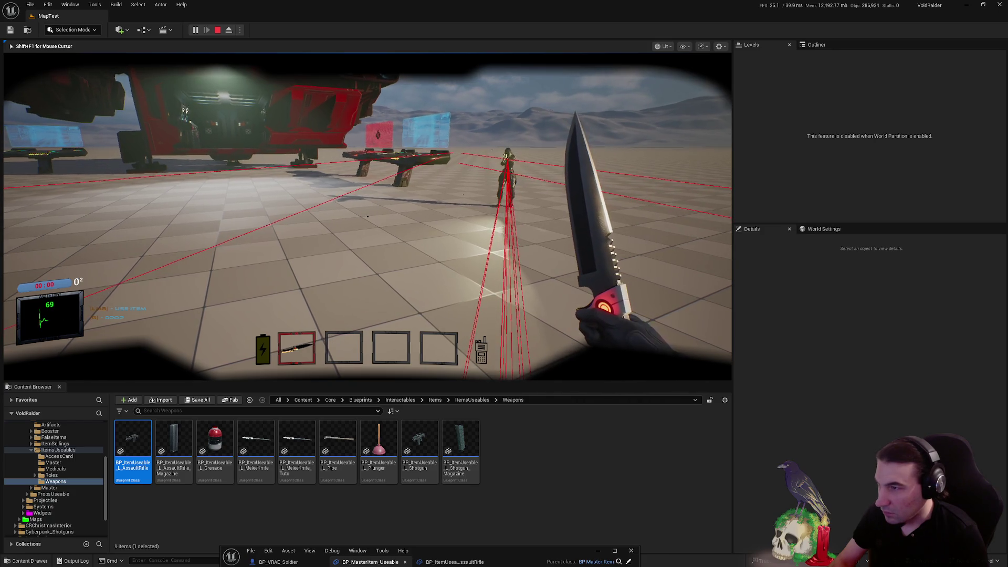
key("w")
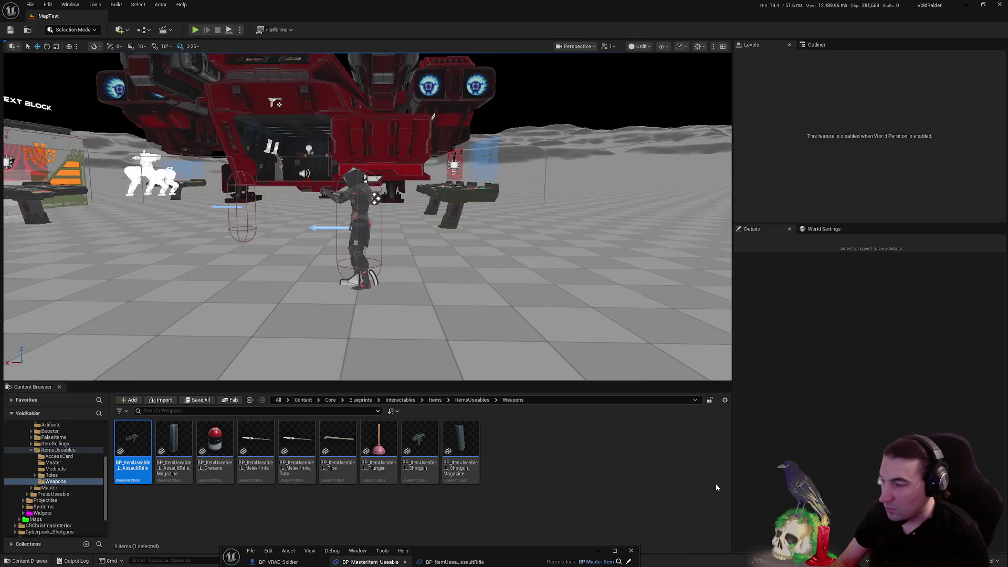
key("Escape")
left_click_drag(519, 558, 629, 148)
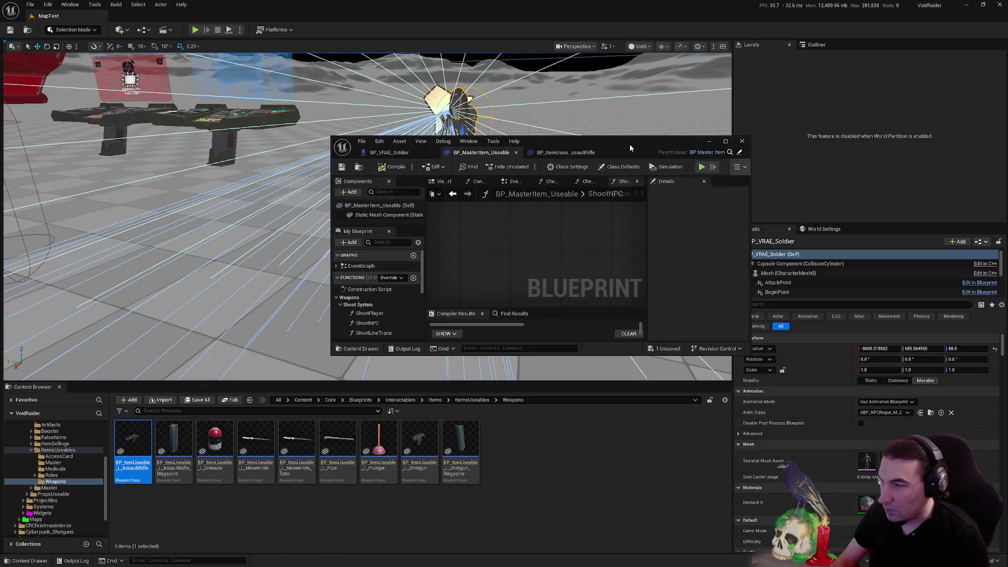
Link ShootNPC's execution and move Get Actor Location above Get Actor Forward Vector
double_click(630, 148)
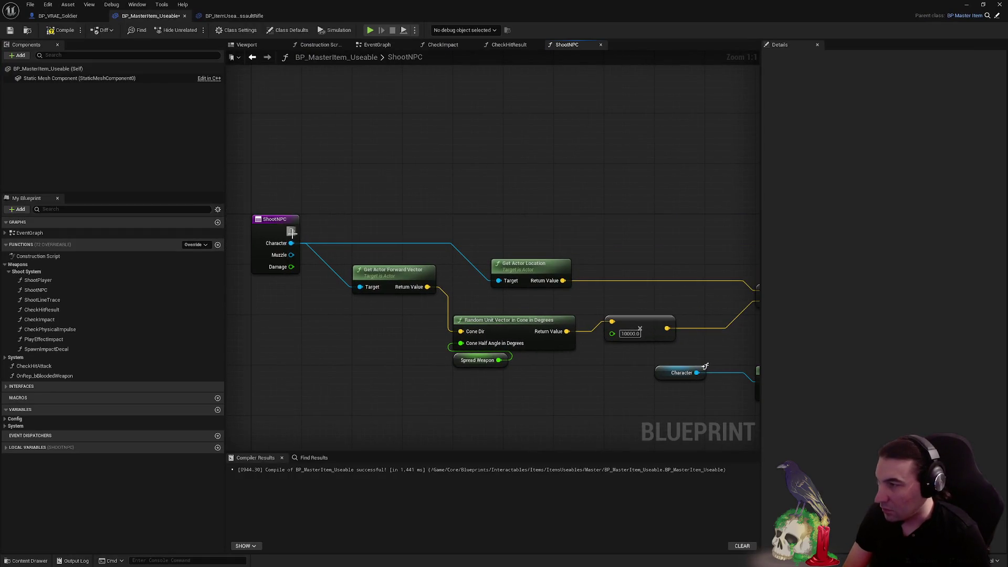
mouse_move(291, 233)
left_mouse_down()
mouse_move(574, 227)
mouse_move(550, 224)
left_mouse_up()
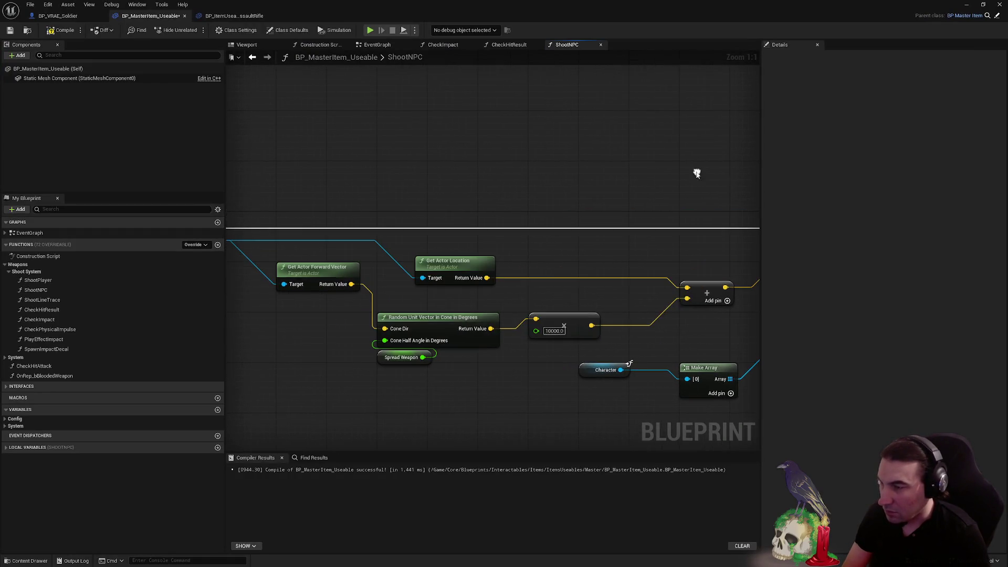
mouse_move(449, 274)
left_mouse_down()
mouse_move(311, 240)
mouse_move(315, 247)
left_mouse_up()
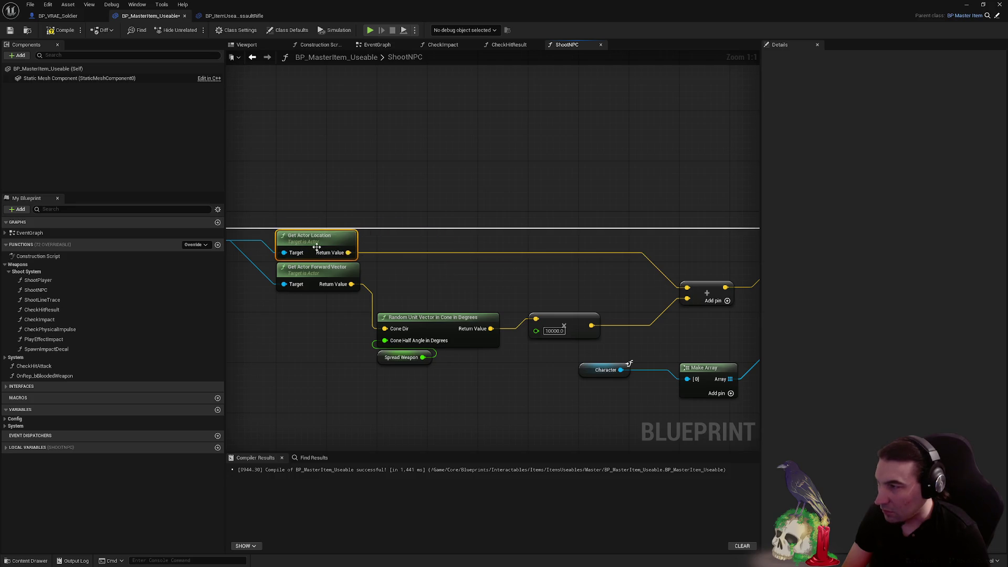
Review the Check Physical Impulse, Is Valid, SET, Branch and Get Material nodes, then save
scroll(315, 247, "down", 2)
mouse_move(351, 139)
left_mouse_down()
mouse_move(290, 104)
mouse_move(128, 105)
left_mouse_up()
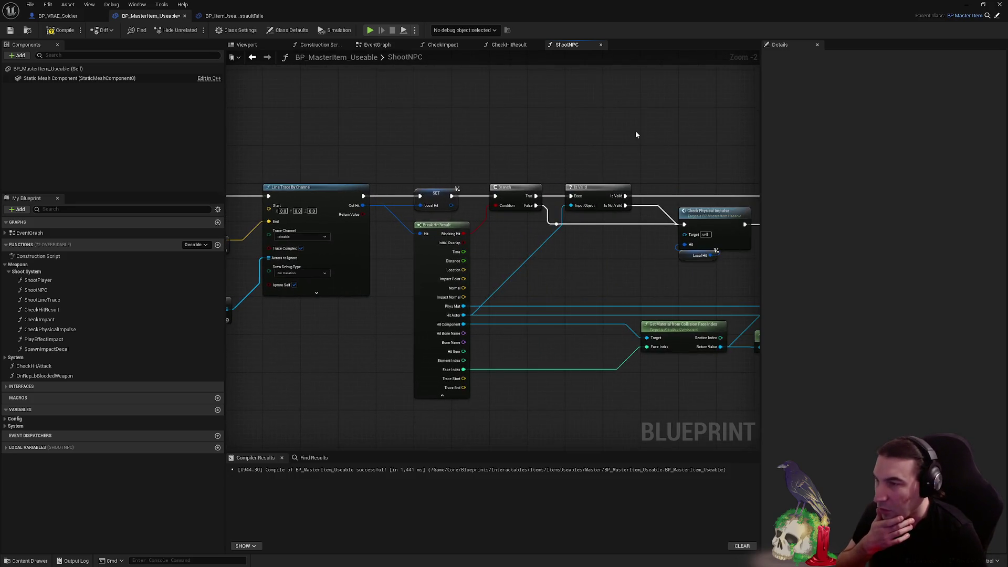
left_click_drag(637, 135, 343, 127)
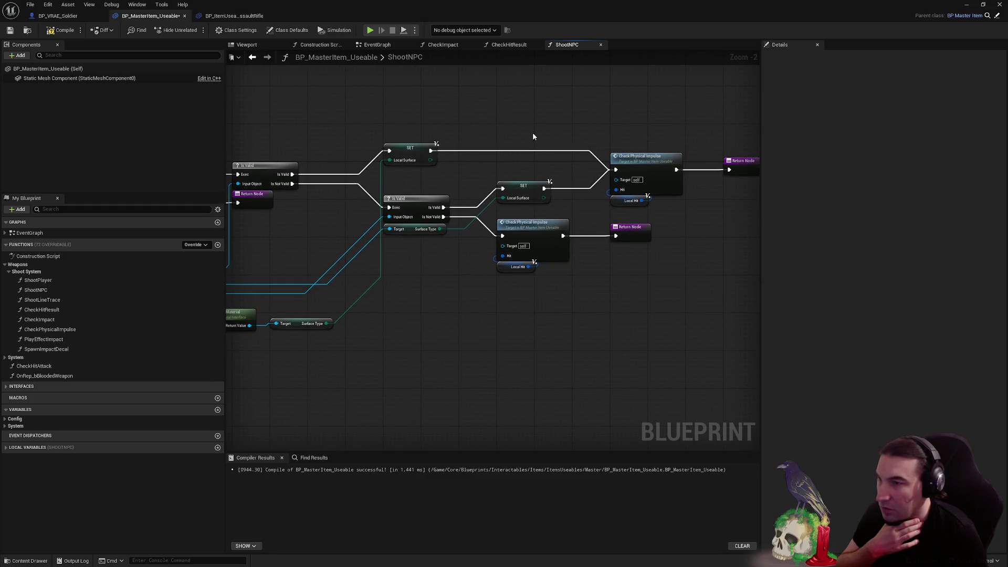
mouse_move(534, 135)
left_mouse_down()
mouse_move(427, 131)
mouse_move(686, 140)
left_mouse_up()
left_click_drag(463, 129, 370, 113)
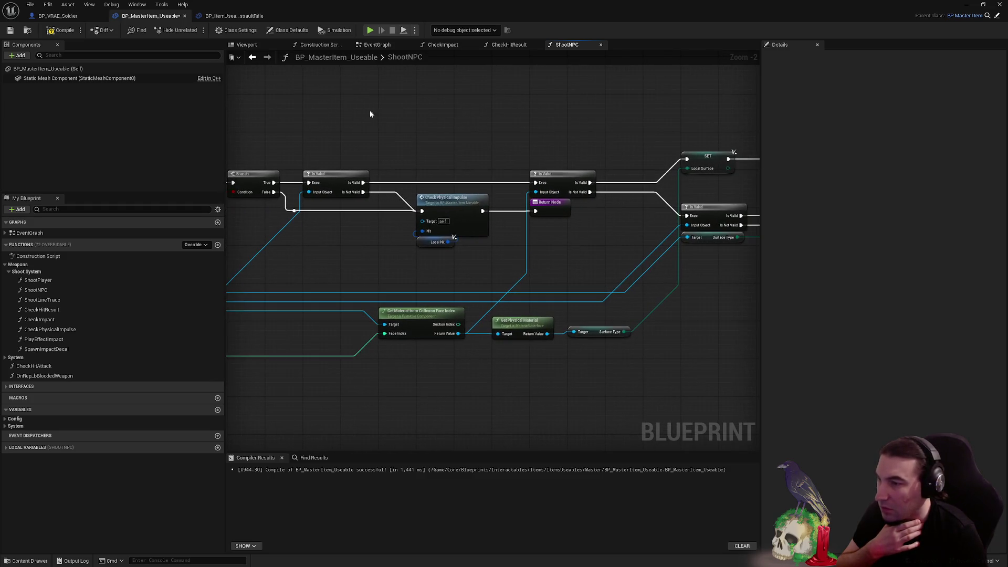
left_click(9, 30)
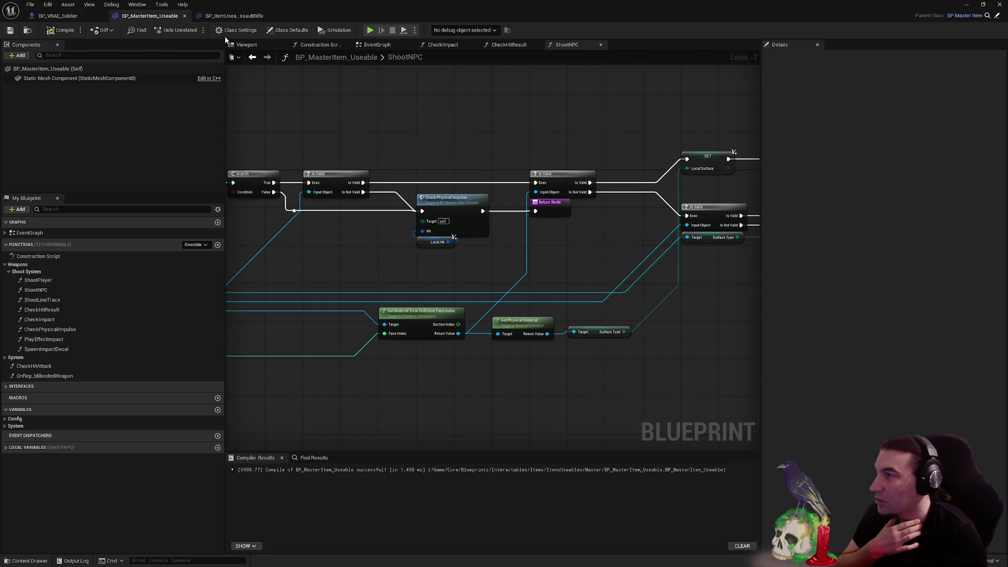
Check the final return nodes and hit-result branch, then restore the editor window down
left_click_drag(643, 142, 252, 140)
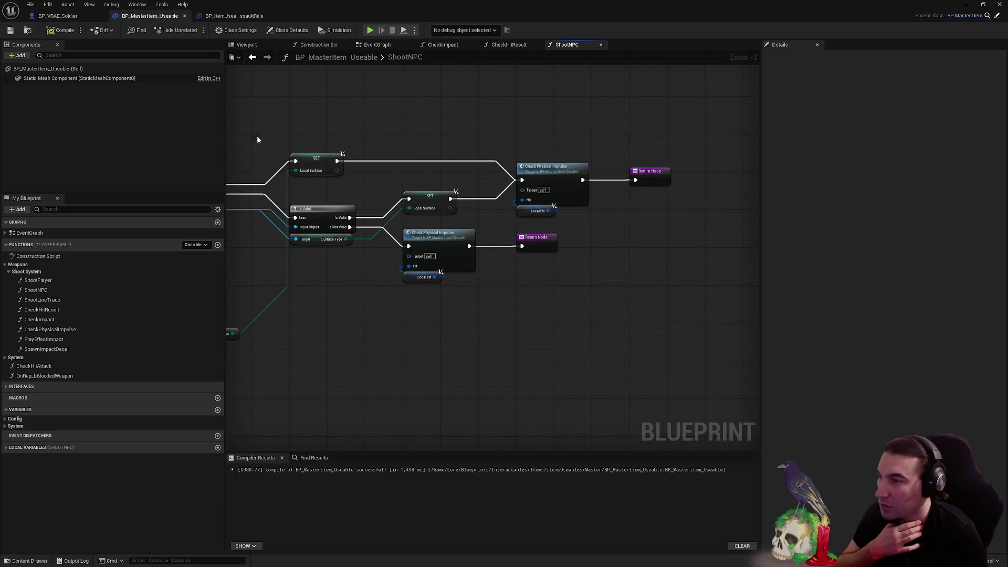
mouse_move(368, 231)
left_mouse_down()
mouse_move(494, 228)
mouse_move(431, 189)
mouse_move(247, 159)
left_mouse_up()
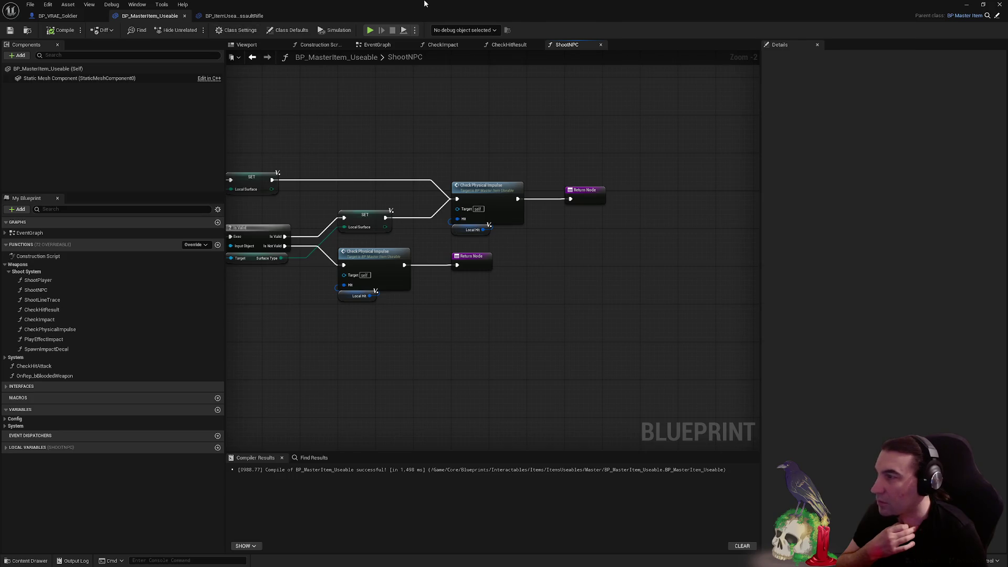
double_click(247, 7)
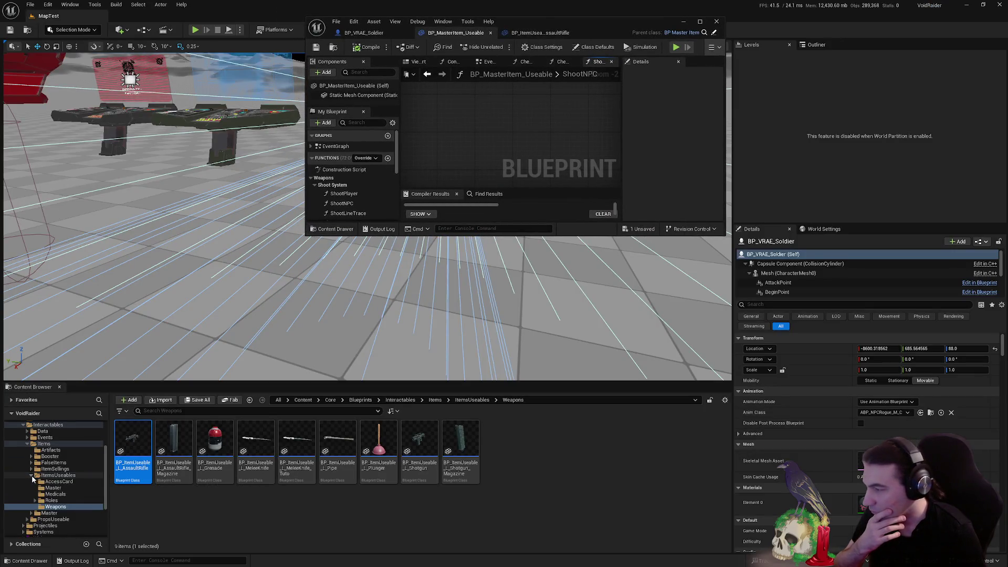
Browse to Characters > NPCs > Ennemy > VoidRaiderAltEnding, open BP_VRAE_Soldier and maximize it
double_click(44, 443)
left_click(28, 458)
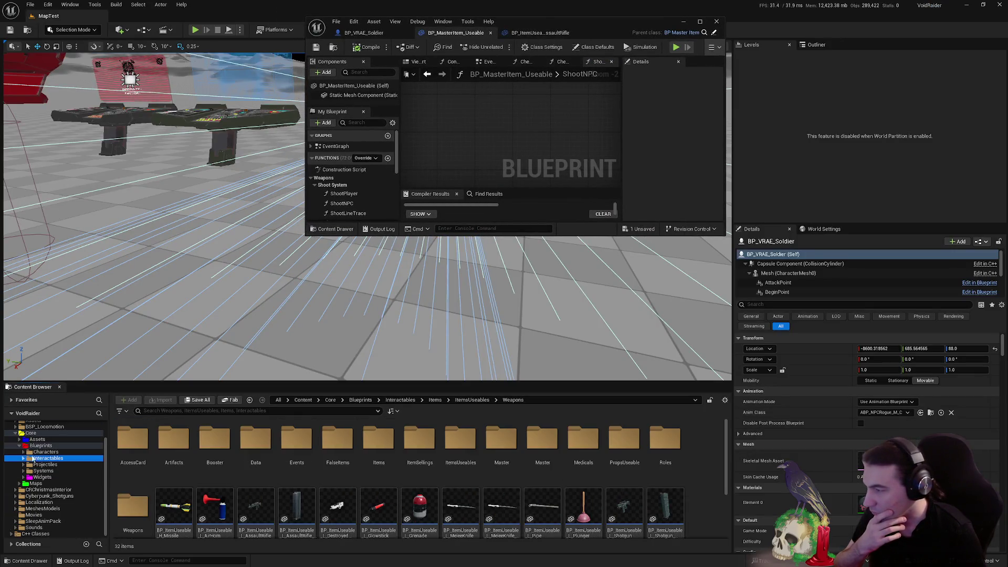
left_click(46, 452)
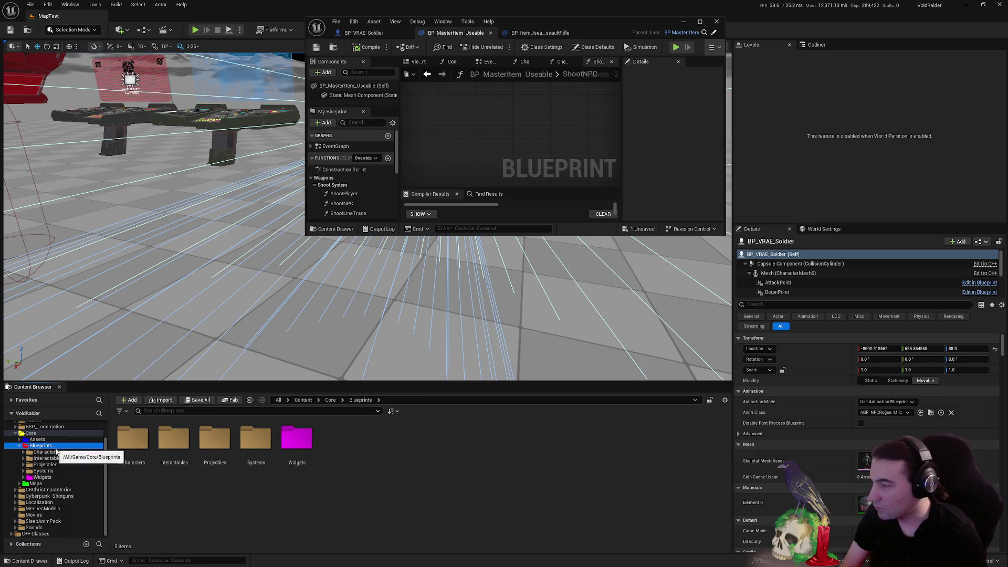
double_click(208, 446)
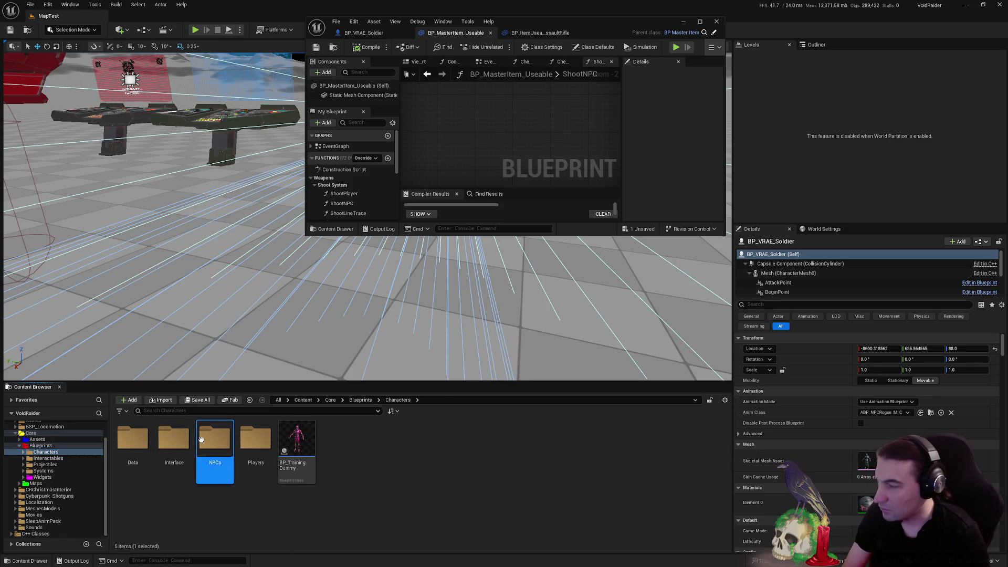
double_click(174, 438)
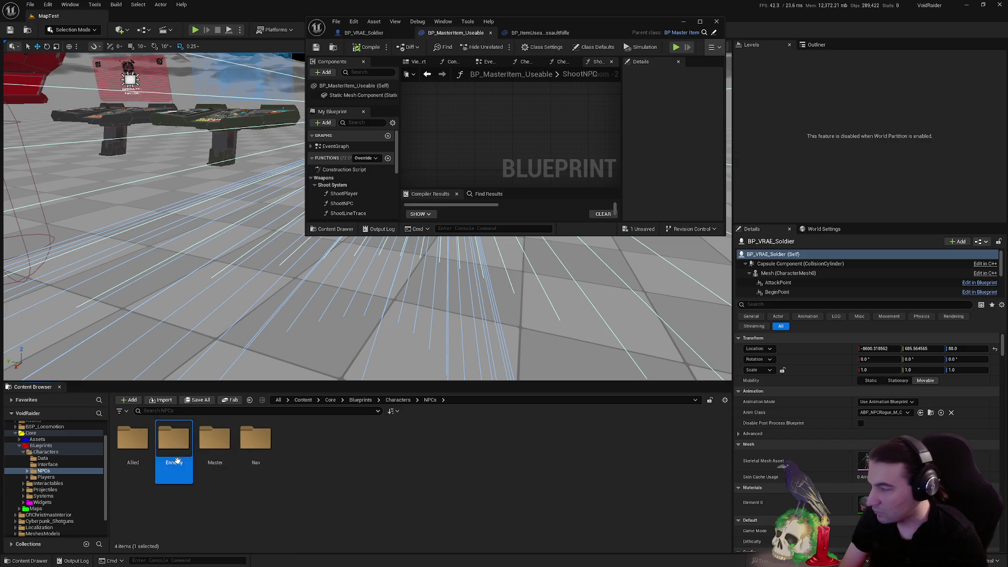
left_click(290, 460)
double_click(290, 460)
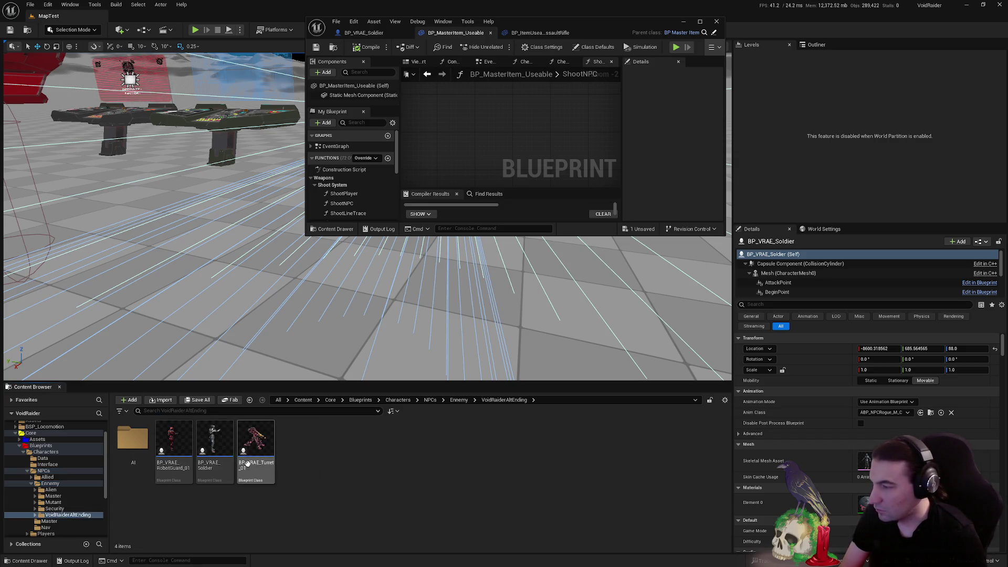
double_click(214, 447)
double_click(605, 24)
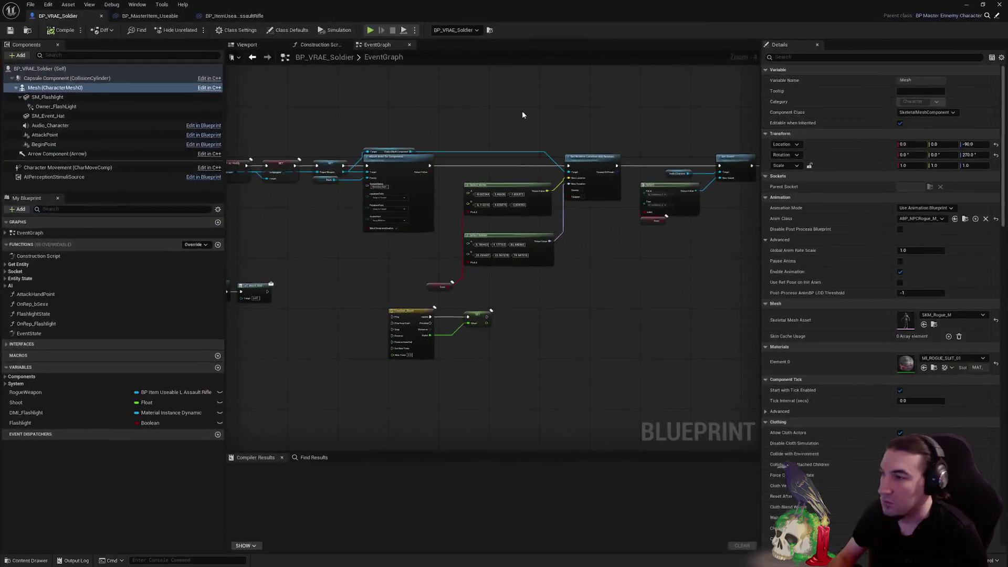
Pan the soldier's EventGraph past the Select, Set Relative Location and dynamic material nodes
key("super")
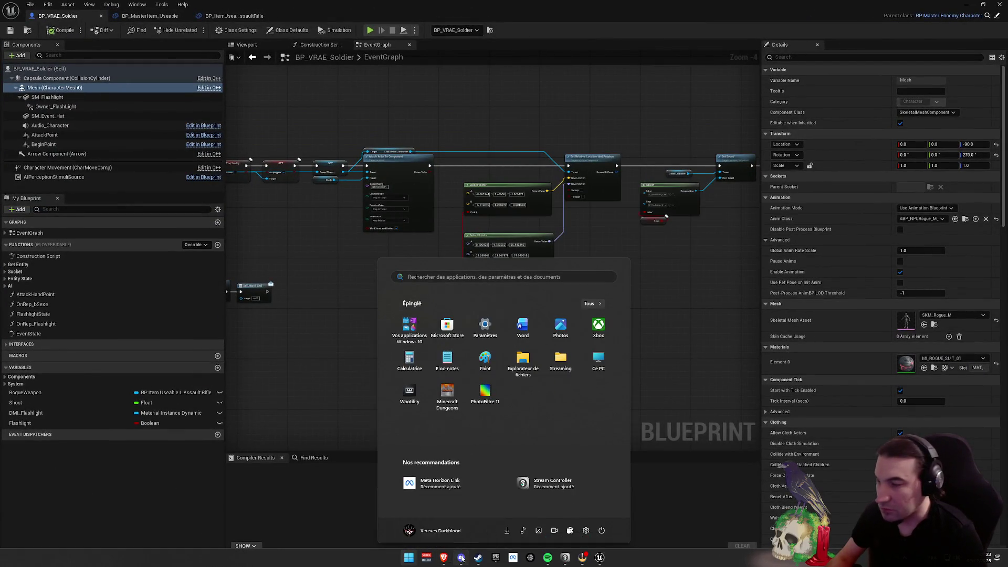
key("Escape")
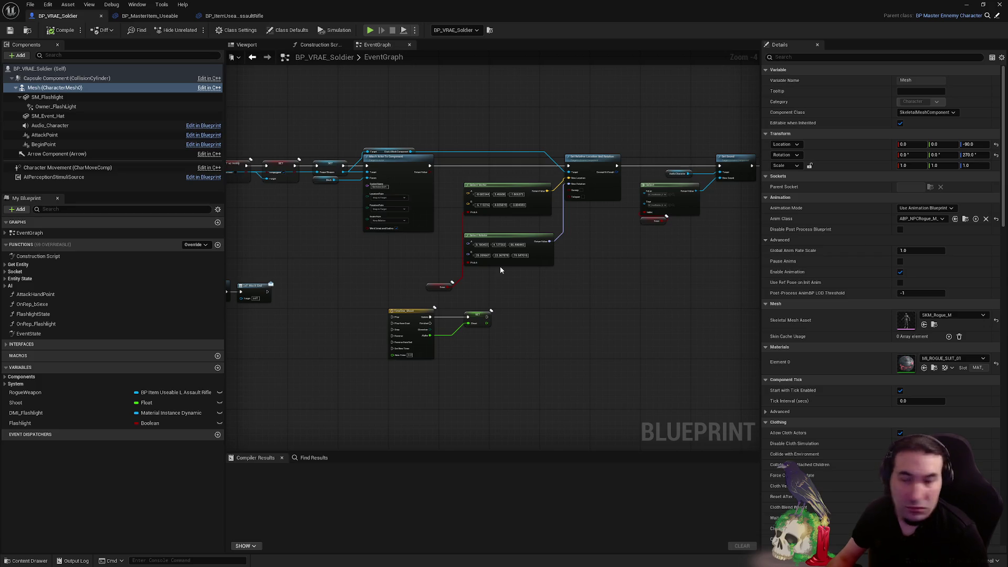
left_click_drag(361, 274, 466, 280)
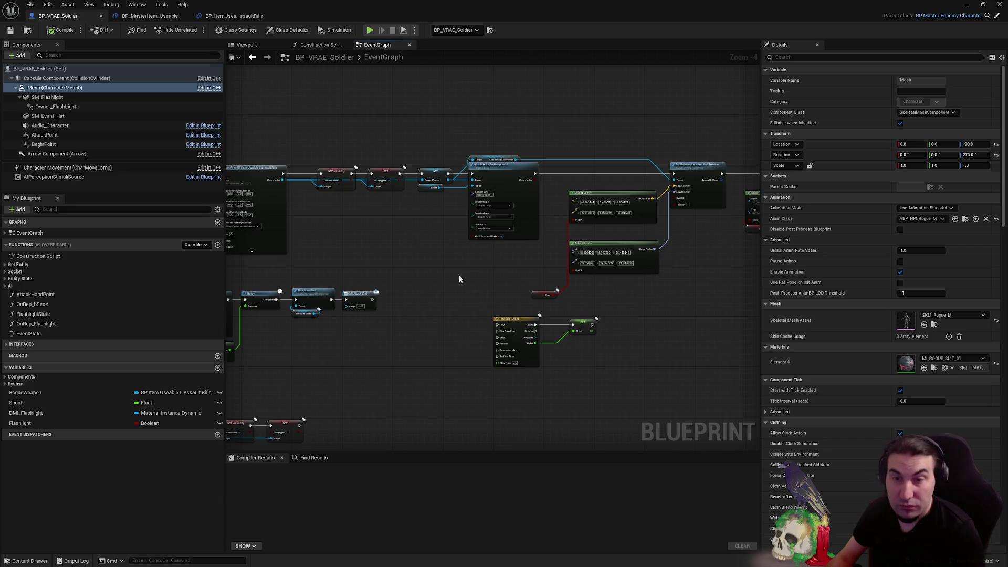
scroll(693, 254, "up", 3)
mouse_move(598, 250)
left_mouse_down()
mouse_move(246, 260)
mouse_move(221, 279)
left_mouse_up()
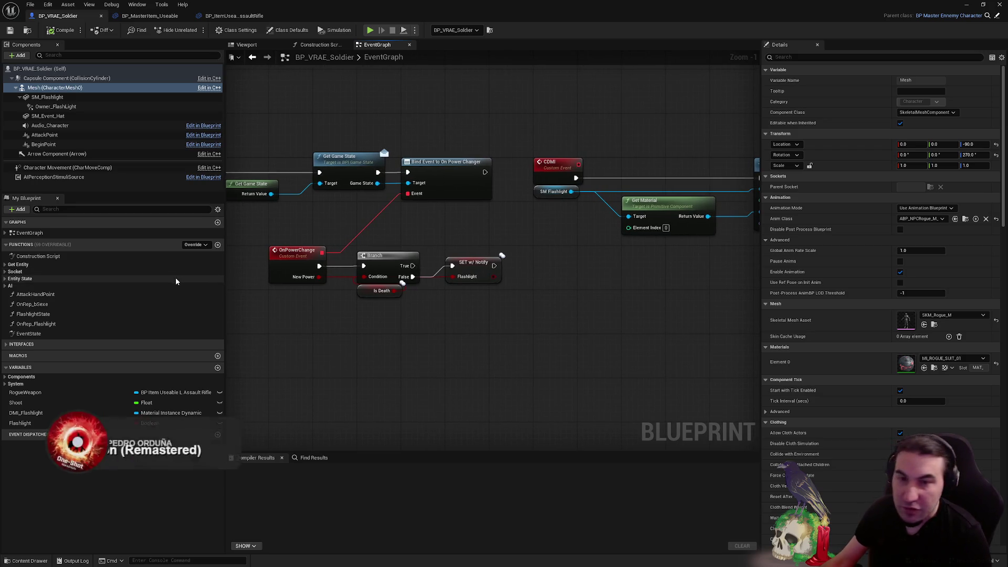
left_click_drag(537, 284, 321, 284)
scroll(477, 285, "down", 1)
mouse_move(477, 285)
left_mouse_down()
mouse_move(567, 285)
mouse_move(473, 252)
mouse_move(507, 254)
mouse_move(469, 260)
mouse_move(618, 265)
left_mouse_up()
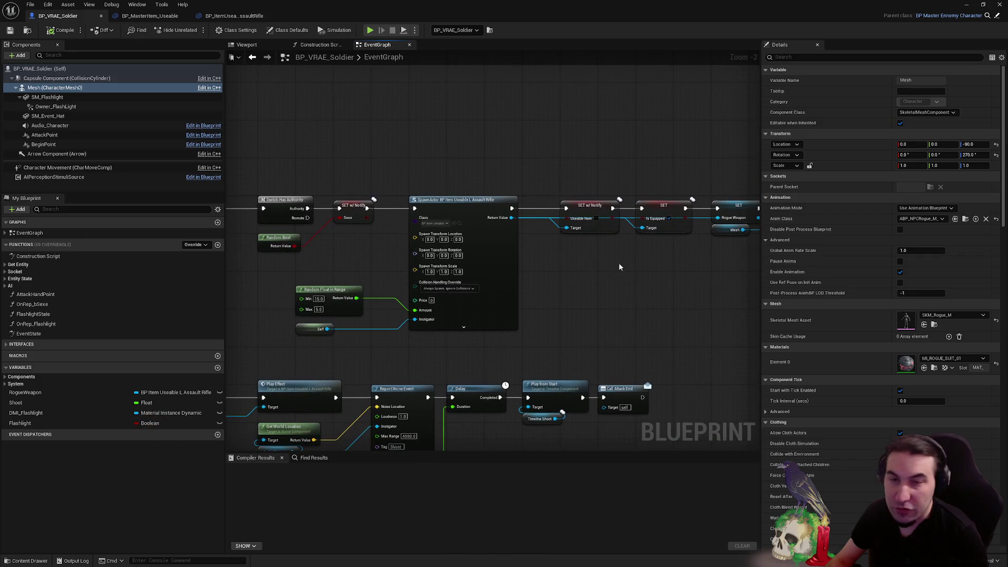
left_click_drag(495, 258, 341, 249)
Center Event PrepareAttack's Shoot NPC call, then switch to BP_MasterItem_Useable's ShootNPC graph
mouse_move(428, 263)
left_mouse_down()
mouse_move(664, 244)
mouse_move(553, 153)
left_mouse_up()
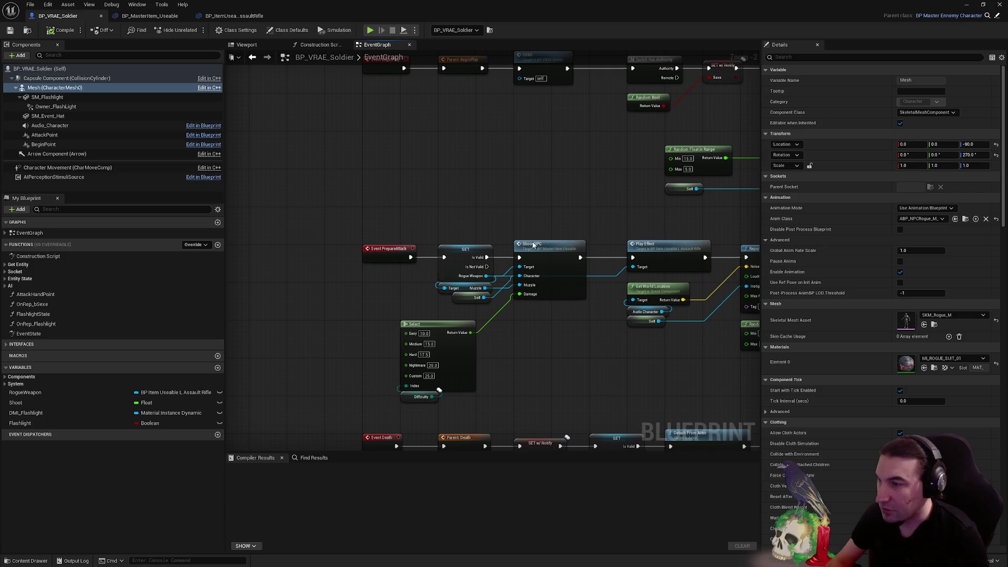
scroll(529, 214, "up", 2)
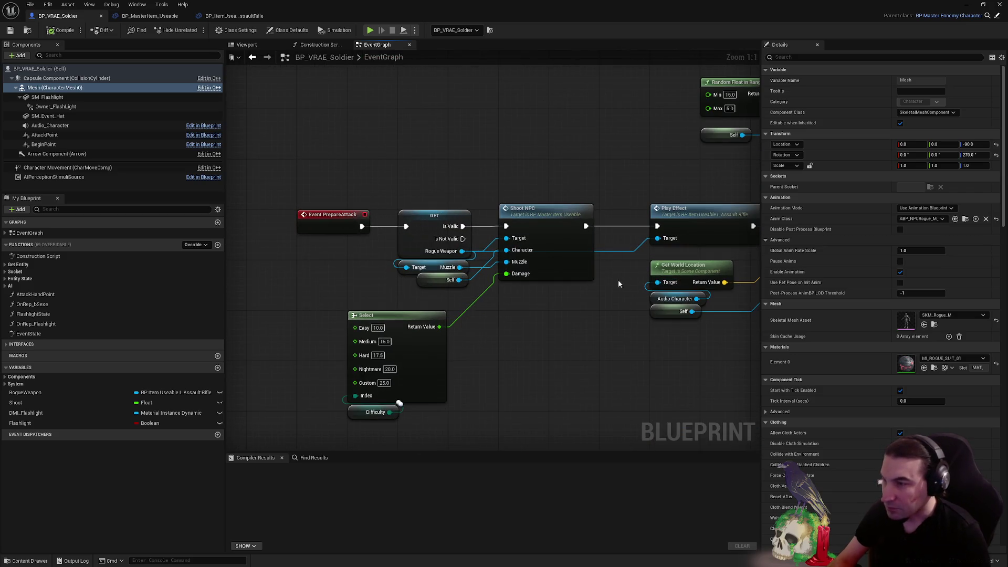
mouse_move(525, 314)
left_mouse_down()
mouse_move(336, 173)
mouse_move(439, 158)
mouse_move(359, 167)
mouse_move(457, 201)
left_mouse_up()
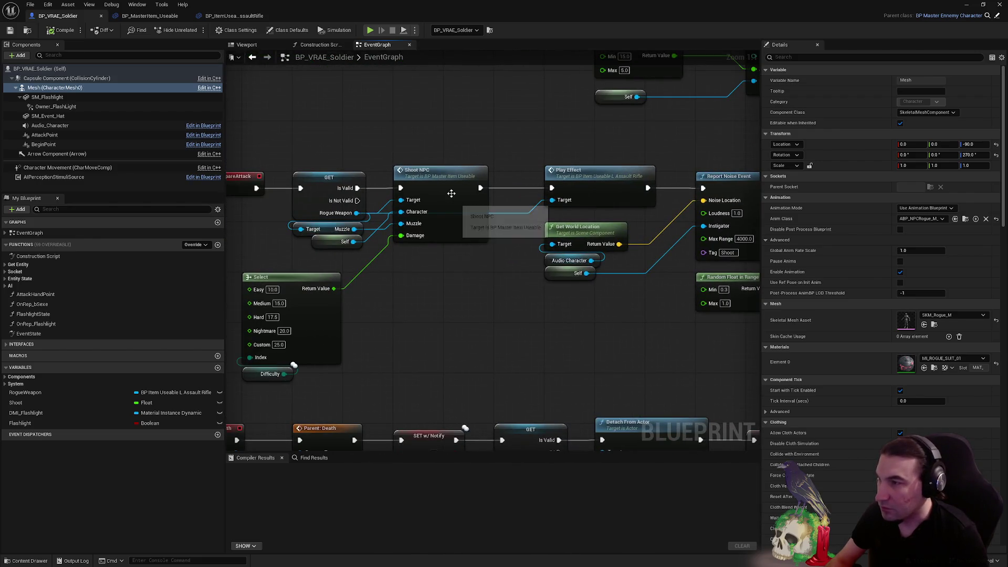
left_click_drag(306, 134, 417, 141)
left_click(149, 16)
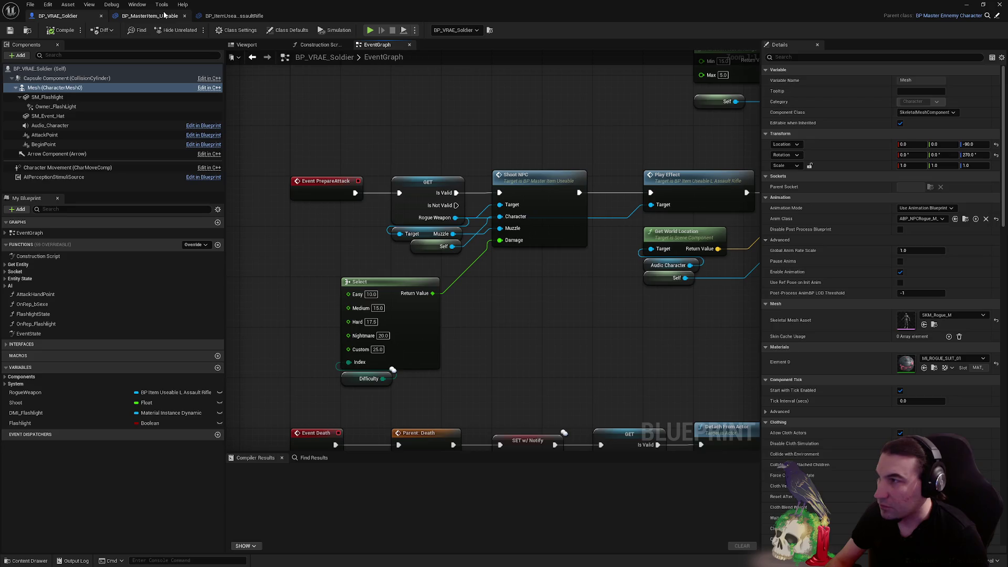
left_click_drag(335, 182, 537, 172)
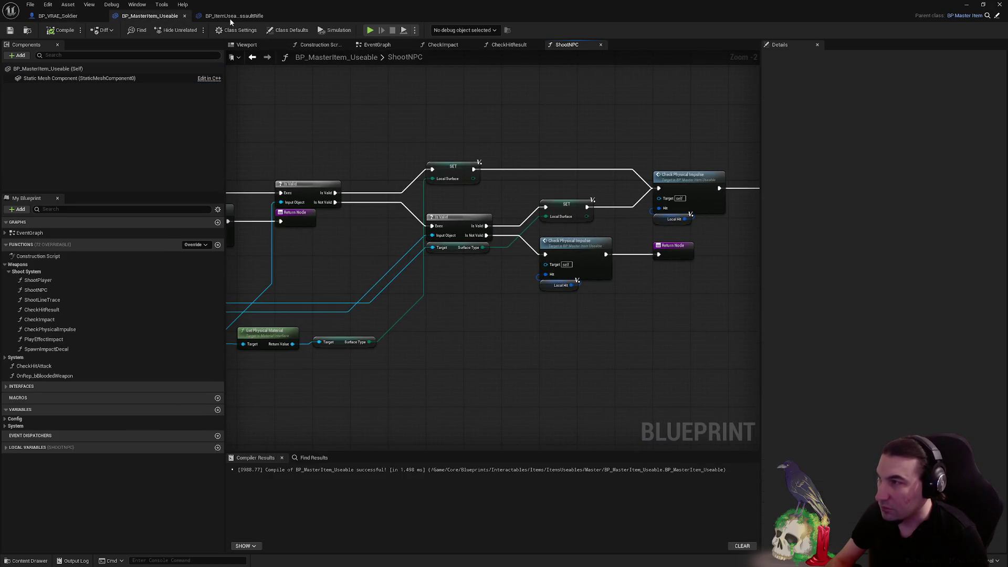
Review the assault rifle's ShootPlayer function: Check Hit Result, Srv Simple Shoot and noise nodes
left_click(229, 16)
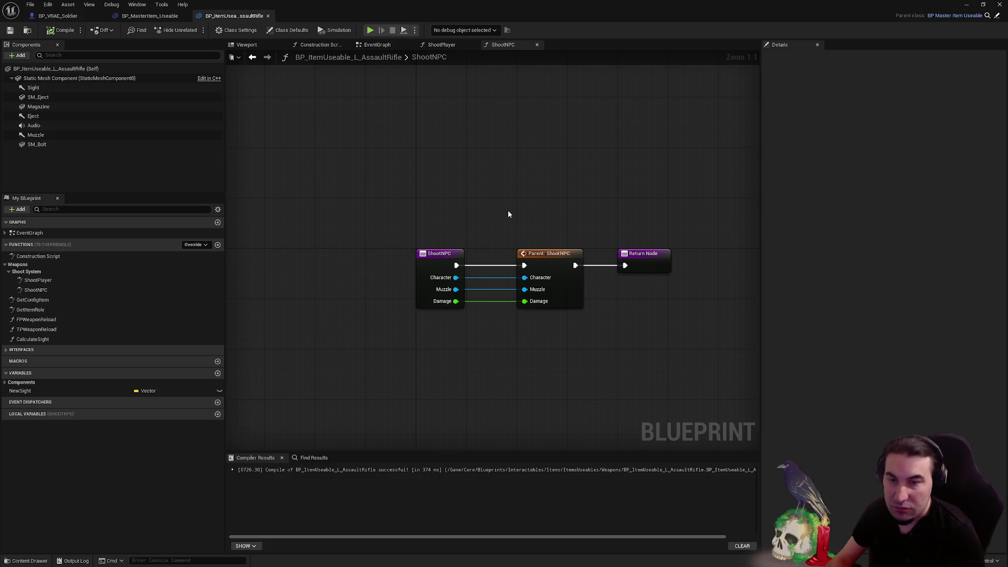
left_click(457, 43)
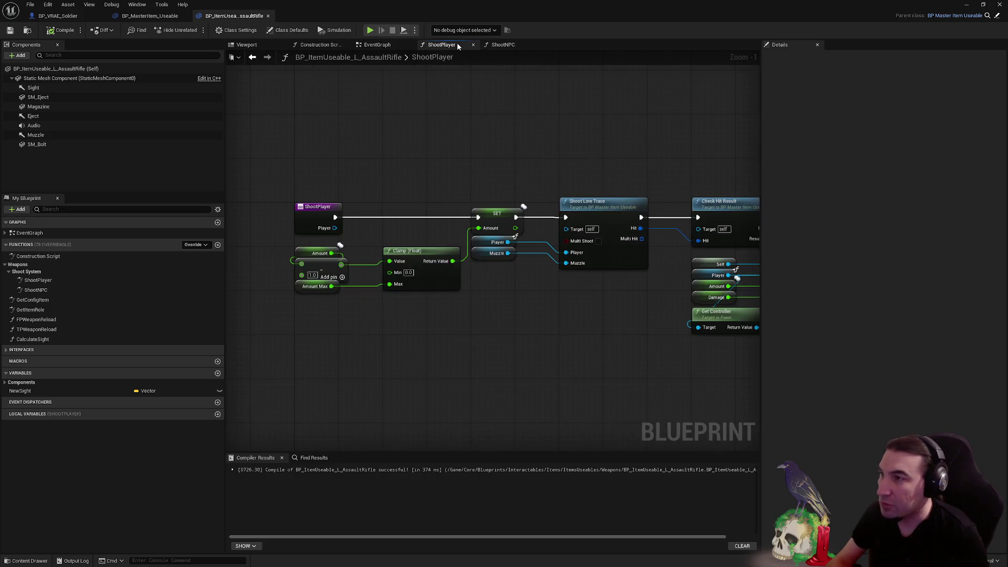
mouse_move(587, 150)
left_mouse_down()
mouse_move(436, 157)
mouse_move(493, 191)
mouse_move(428, 208)
left_mouse_up()
mouse_move(605, 195)
left_mouse_down()
mouse_move(482, 187)
mouse_move(305, 196)
left_mouse_up()
scroll(394, 189, "down", 1)
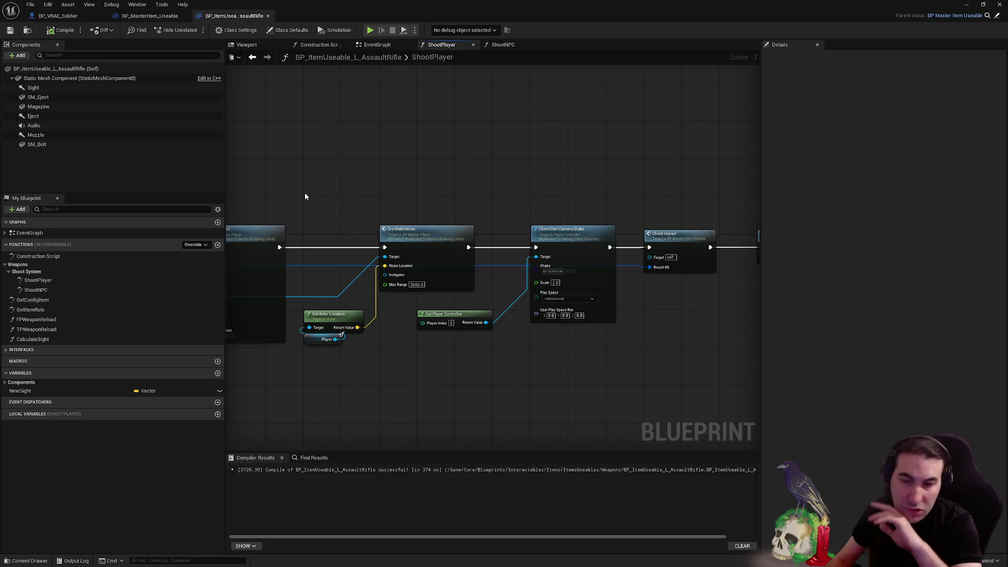
left_click_drag(511, 207, 518, 203)
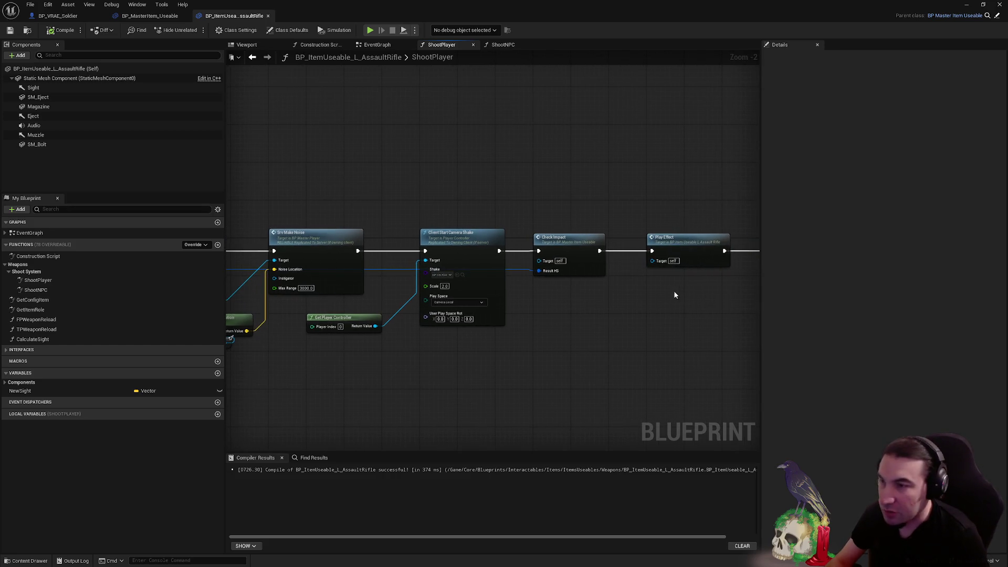
left_click_drag(324, 220, 673, 198)
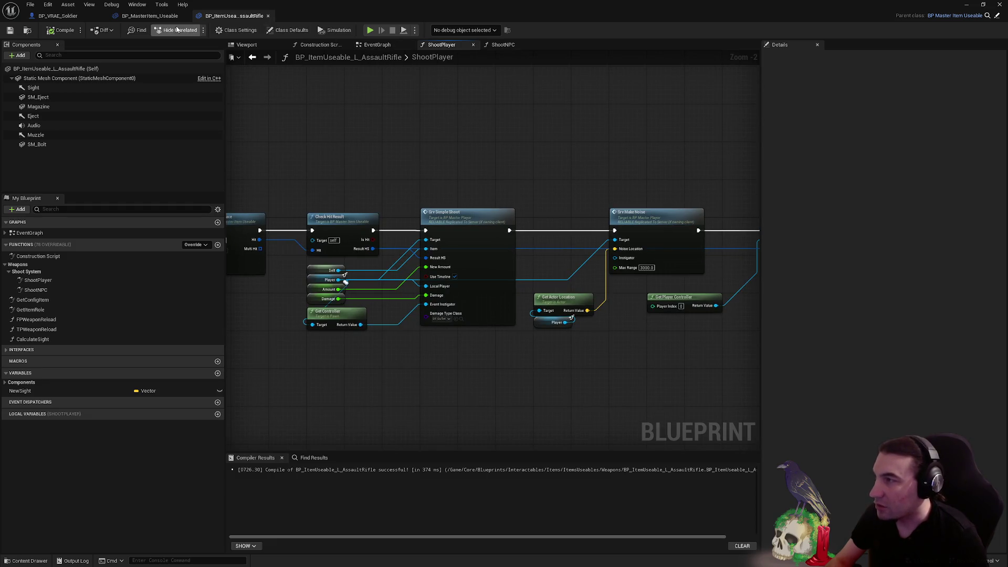
Trace ShootNPC's Branch, Is Valid, Set Local Surface and Return nodes after comparing tabs
left_click(150, 16)
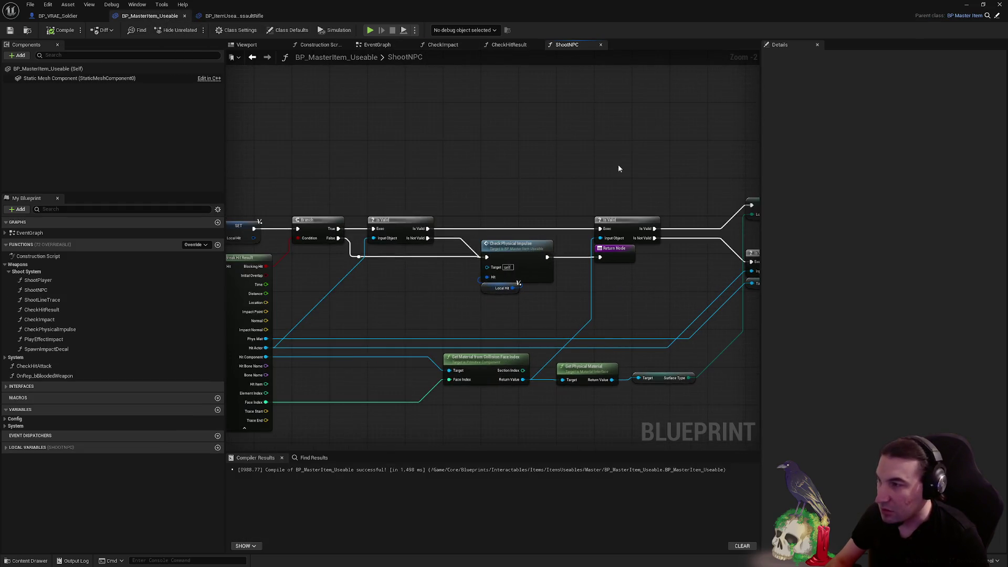
left_click(233, 16)
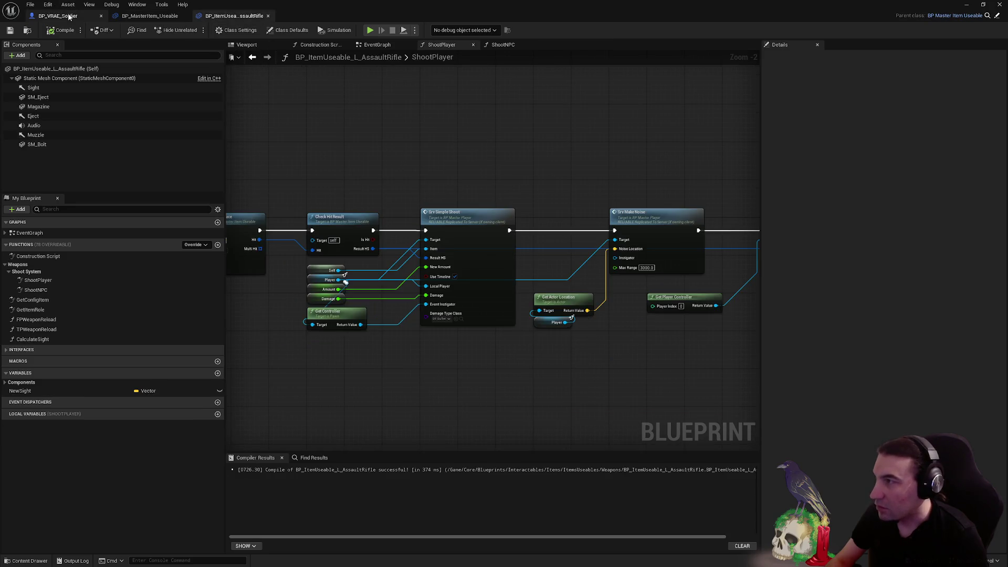
left_click(69, 16)
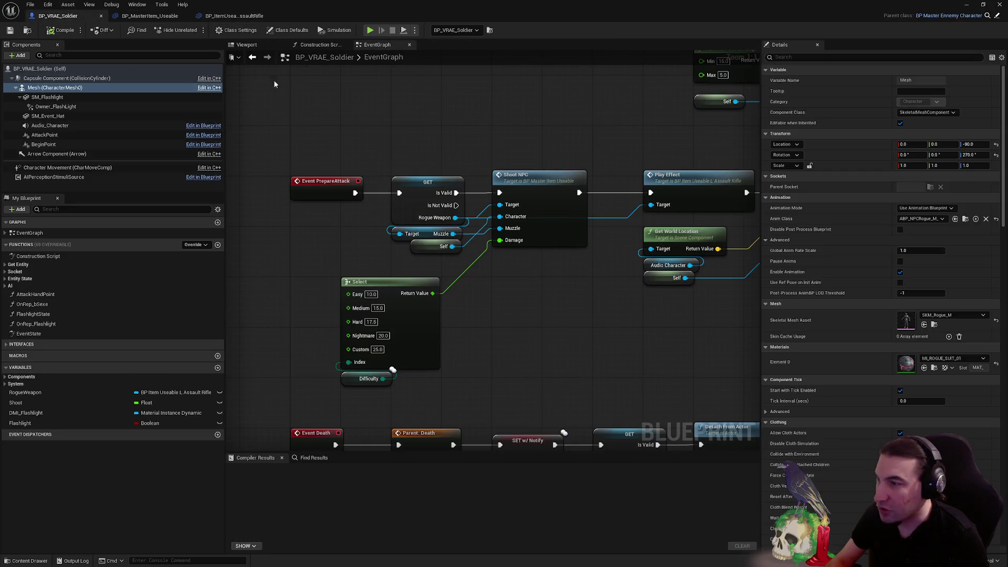
left_click(150, 16)
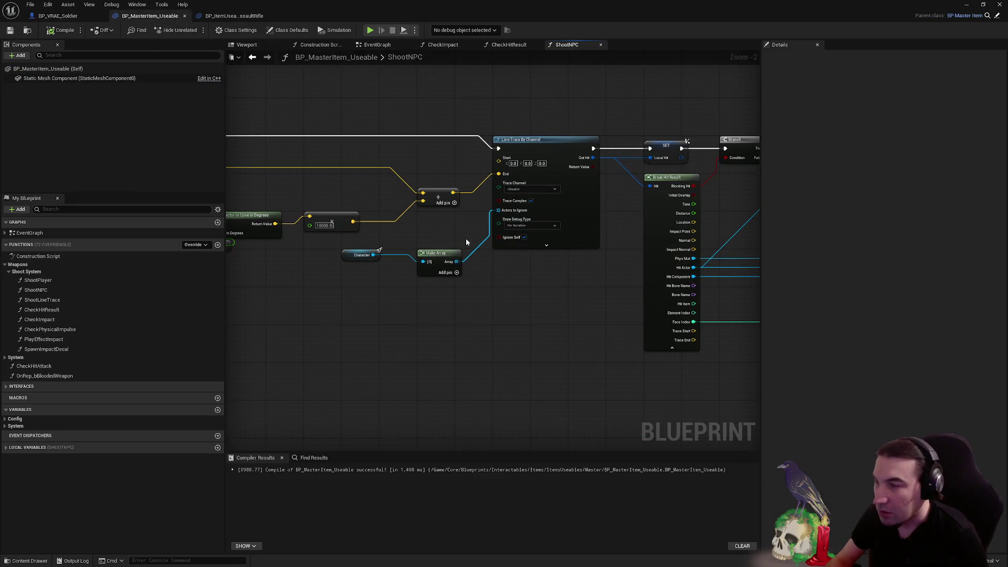
left_click_drag(465, 238, 188, 266)
left_click_drag(682, 272, 581, 273)
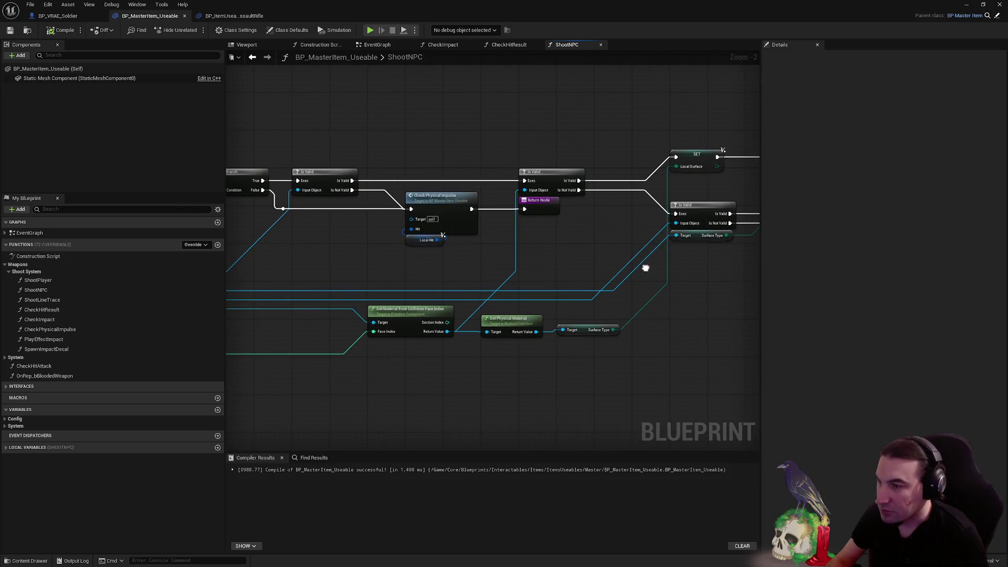
mouse_move(643, 267)
left_mouse_down()
mouse_move(417, 259)
mouse_move(494, 292)
mouse_move(413, 306)
left_mouse_up()
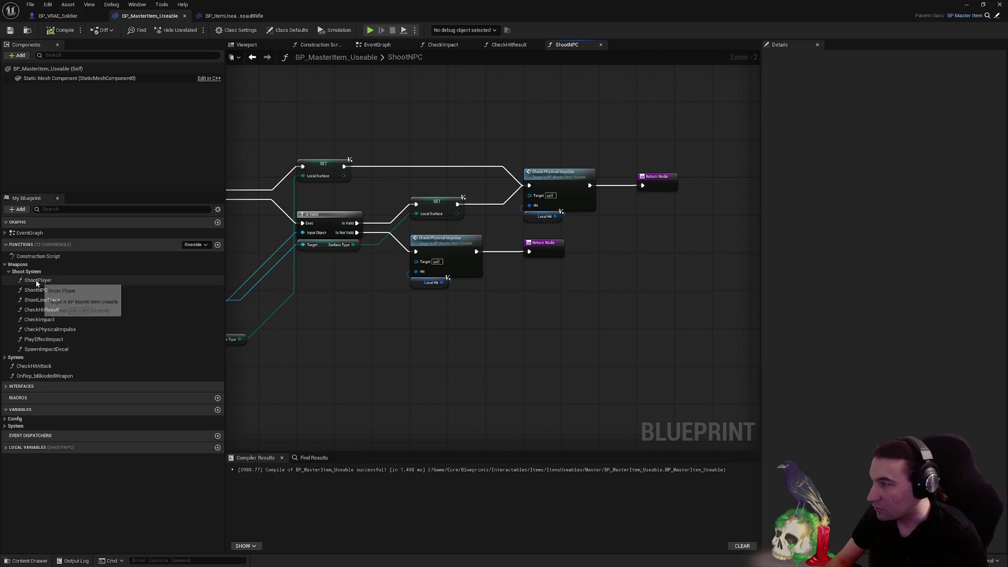
Open the ShootPlayer function graph, close it, and go back to the rifle's ShootPlayer view
double_click(136, 281)
left_click(664, 45)
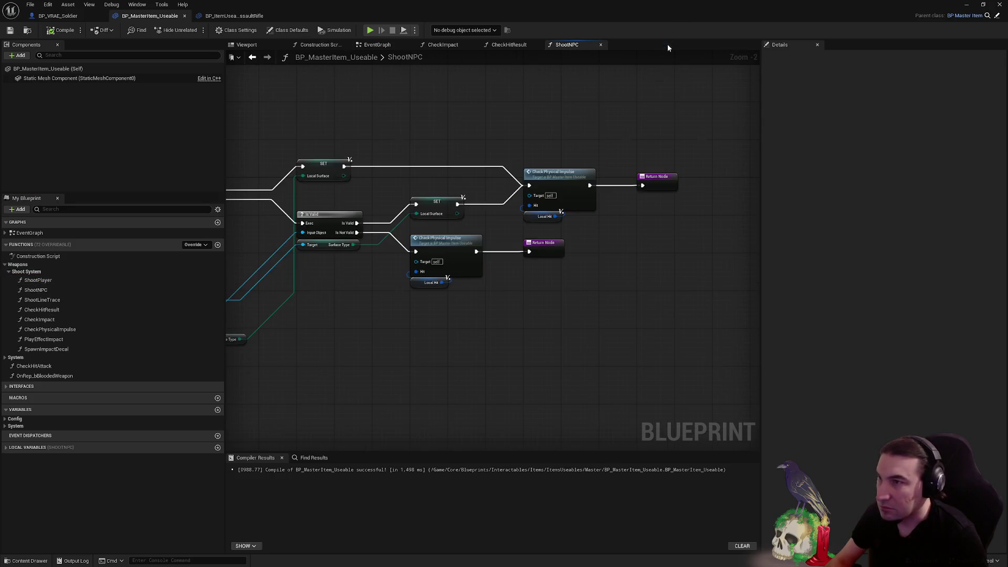
left_click(232, 16)
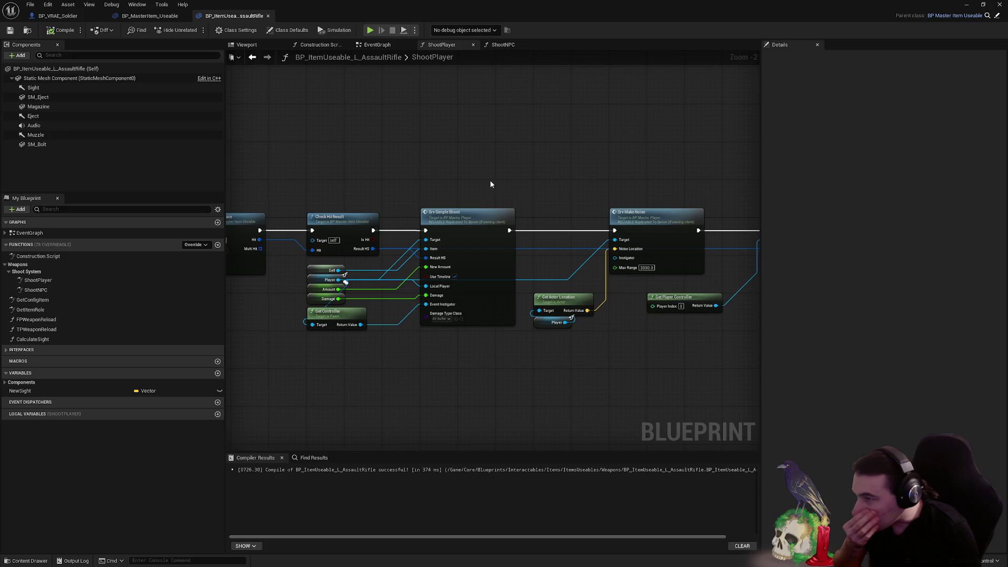
Find the Srv Simple Shoot call after Check Hit Result and open its BP_MasterPlayer definition
mouse_move(491, 184)
left_mouse_down()
mouse_move(704, 166)
mouse_move(356, 203)
mouse_move(508, 171)
left_mouse_up()
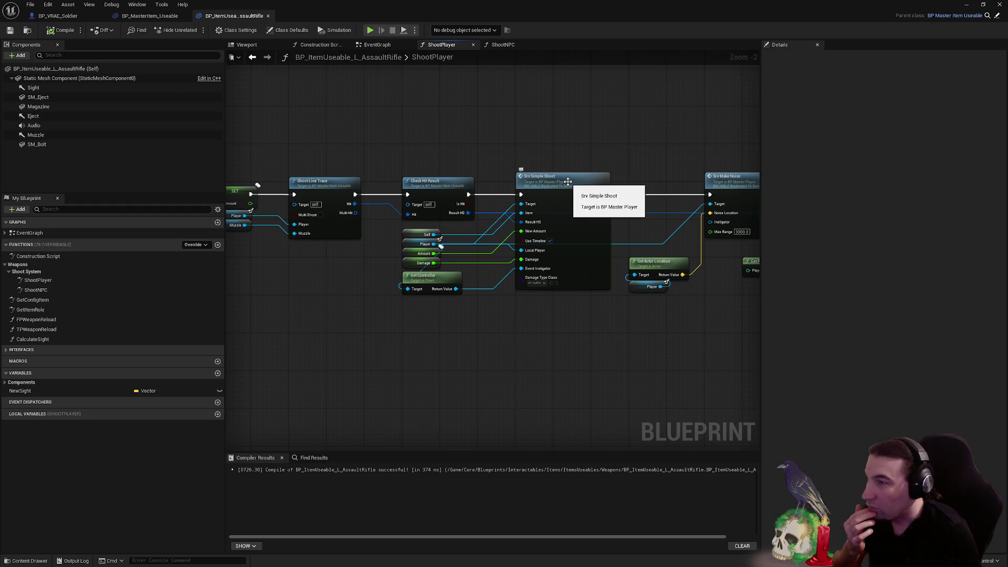
left_click(409, 178)
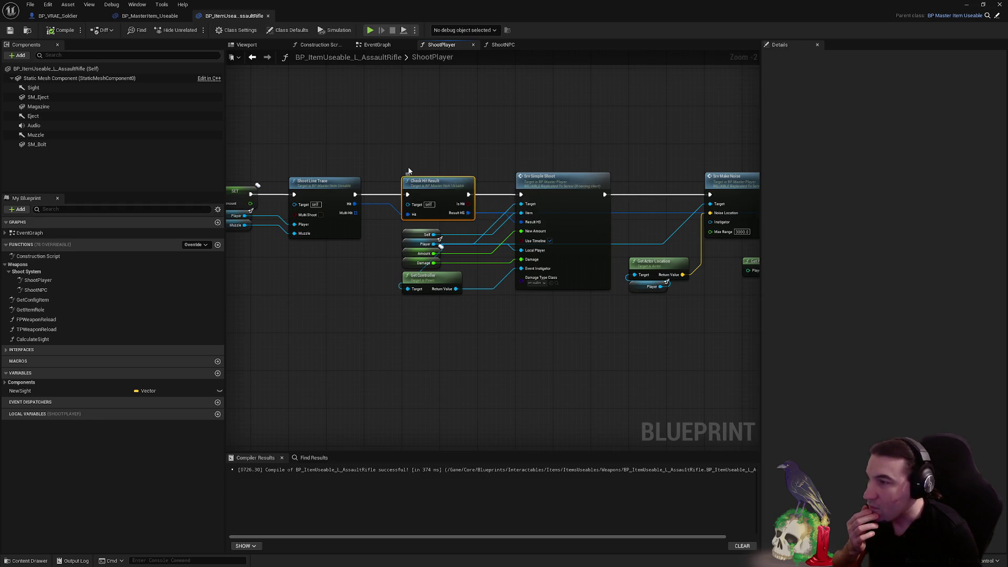
mouse_move(408, 171)
left_mouse_down()
mouse_move(602, 165)
mouse_move(407, 212)
left_mouse_up()
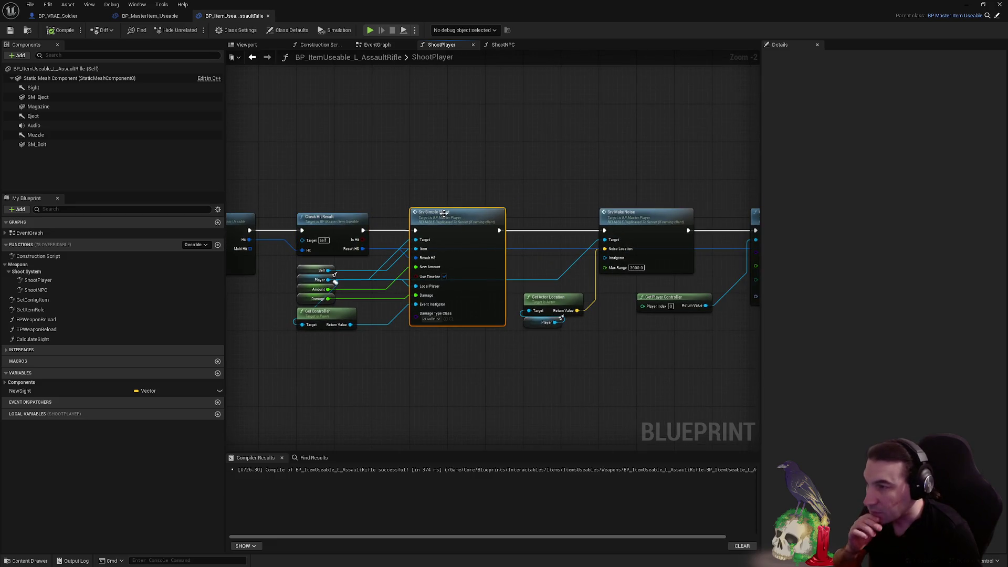
double_click(500, 210)
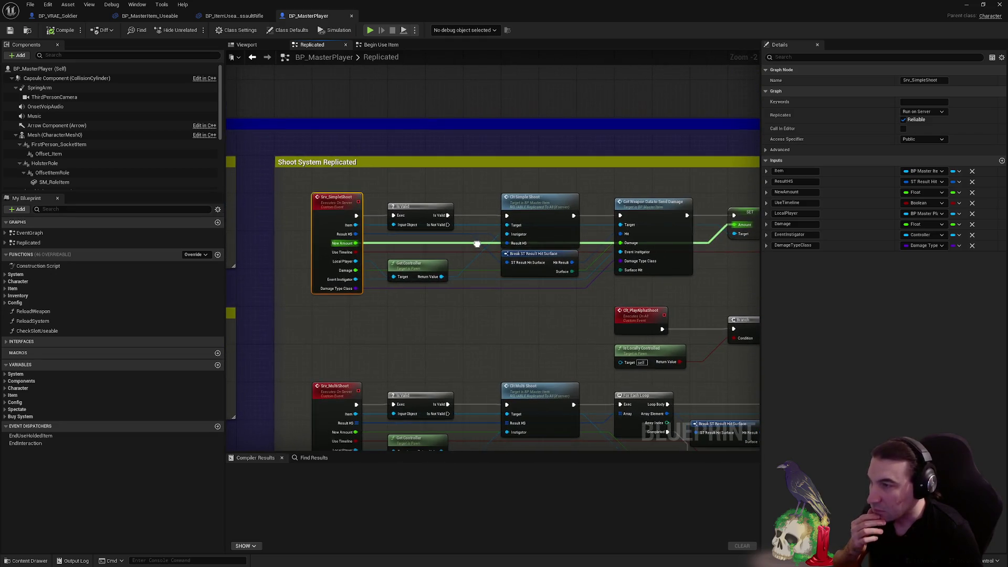
Open the GetWeaponDataToSendDamage event definition in BP_MasterItem from BP_MasterPlayer's graph
mouse_move(652, 287)
left_mouse_down()
mouse_move(387, 322)
mouse_move(562, 195)
mouse_move(584, 158)
mouse_move(242, 147)
mouse_move(500, 167)
left_mouse_up()
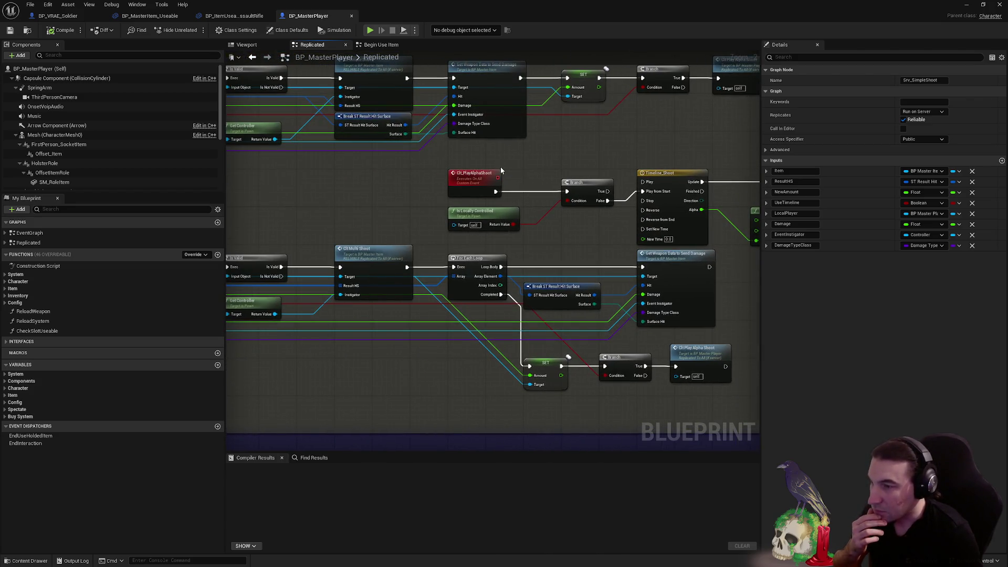
left_click(652, 258)
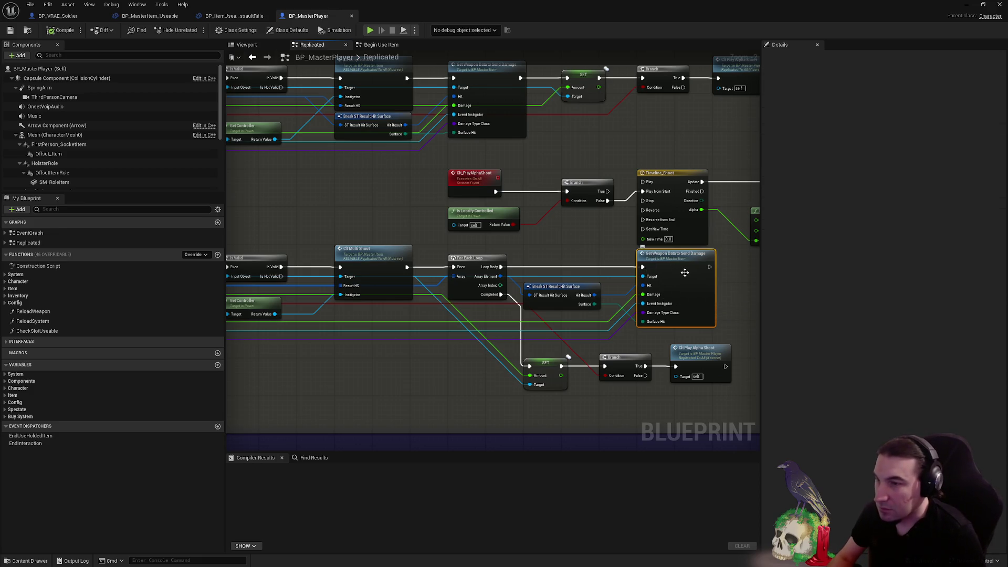
double_click(682, 272)
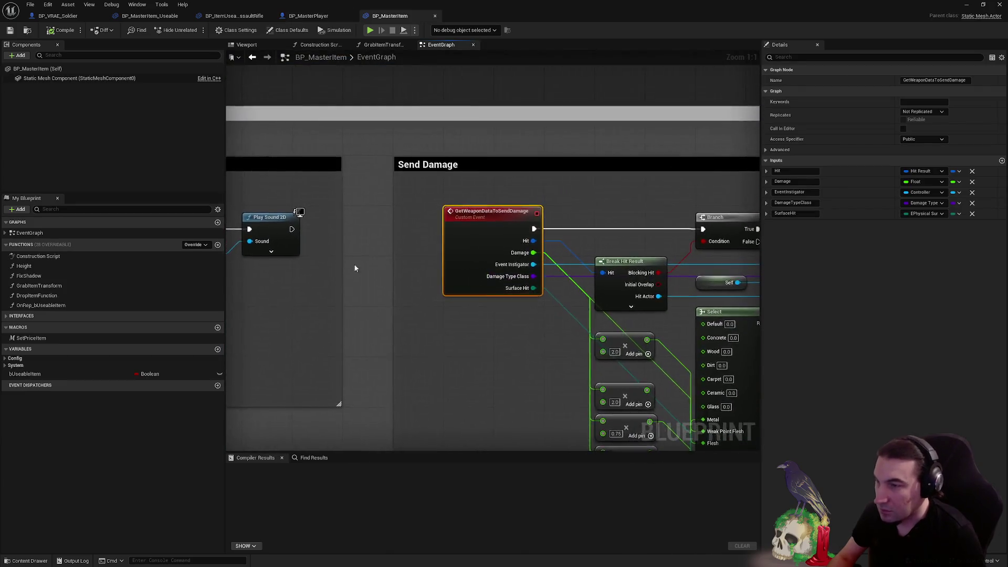
left_click_drag(398, 234, 449, 261)
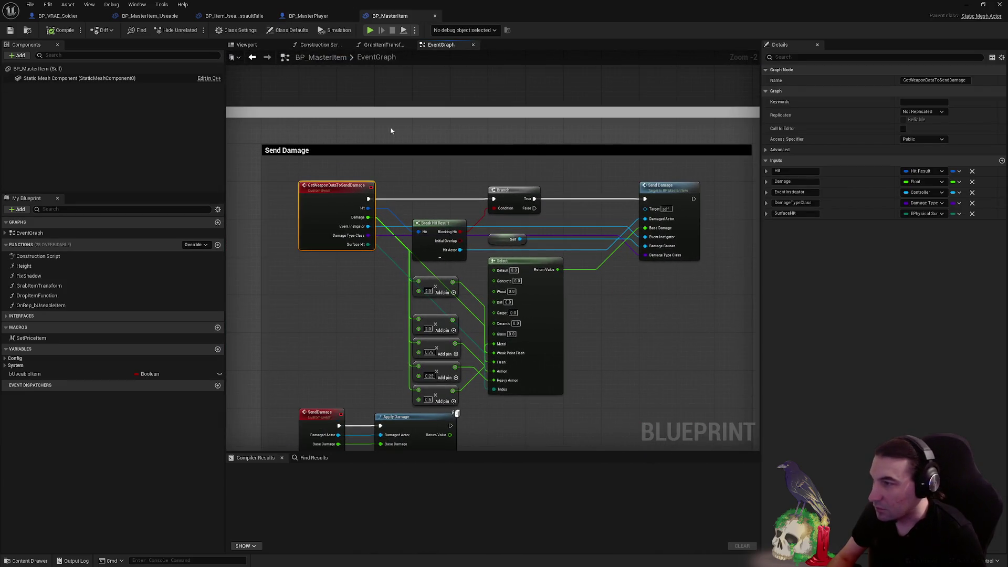
Return to BP_MasterItem_Useable's ShootNPC graph and bring up the add-node list
left_click(57, 15)
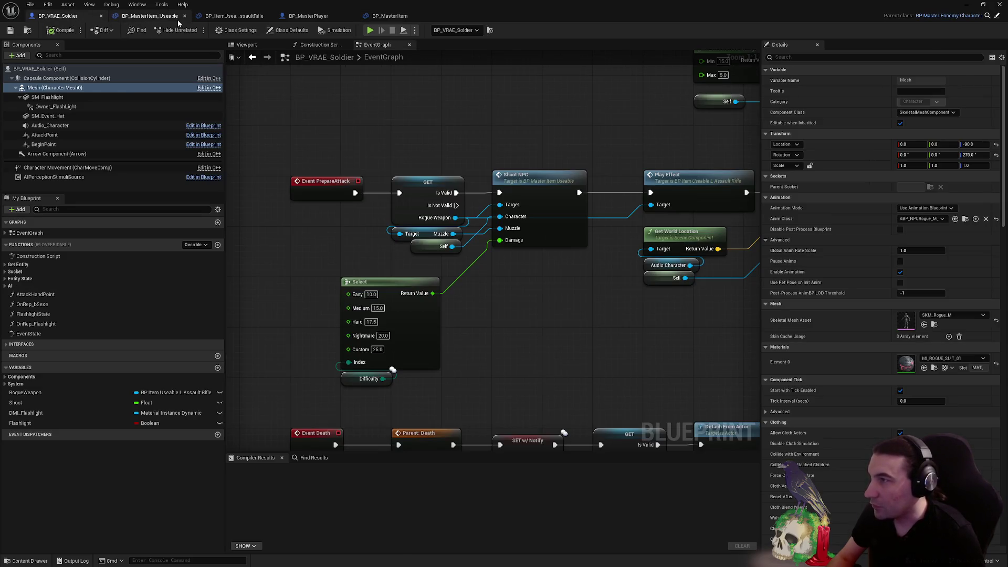
left_click(174, 19)
right_click(721, 313)
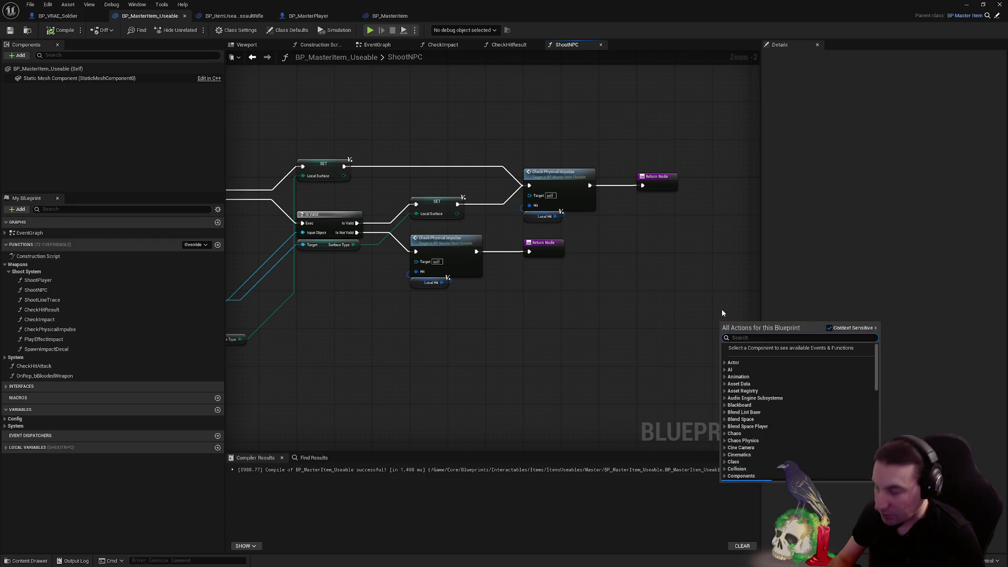
Add a Get Weapon Data to Send Damage node ('getweapo') beside Check Physical Impulse
type("getweapo")
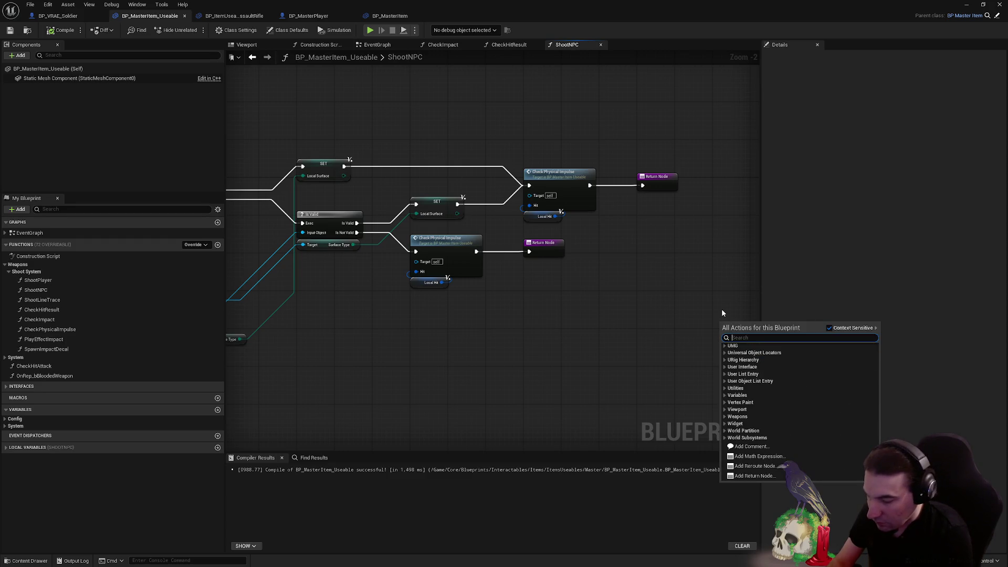
key("Return")
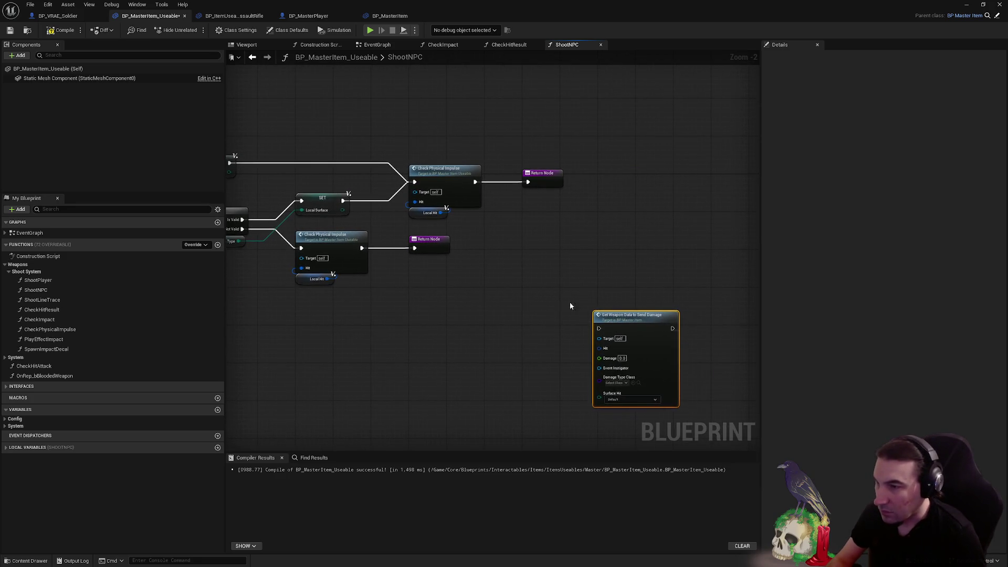
mouse_move(677, 315)
left_mouse_down()
mouse_move(567, 216)
mouse_move(876, 224)
left_mouse_up()
left_click_drag(515, 231, 752, 227)
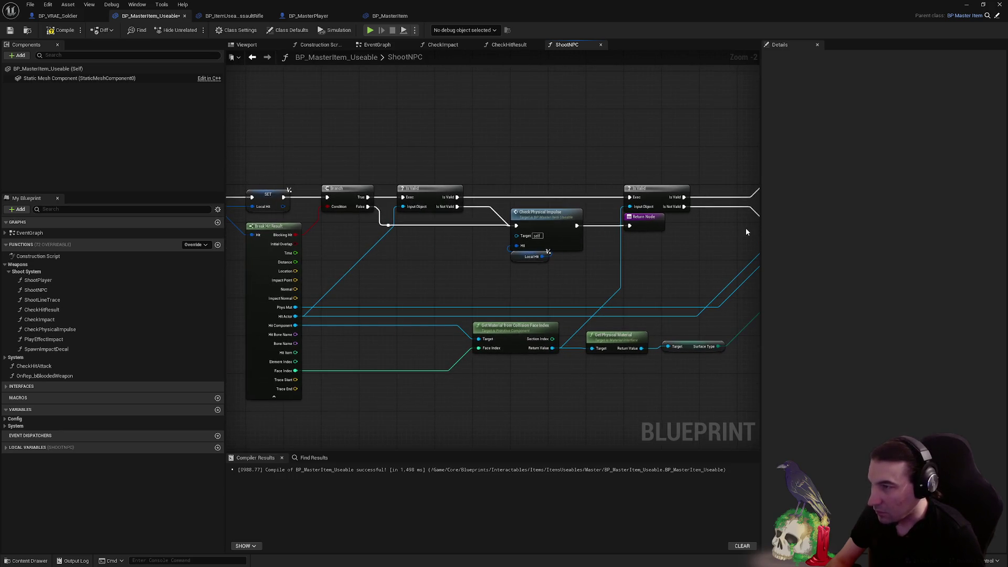
mouse_move(679, 224)
left_mouse_down()
mouse_move(695, 218)
mouse_move(642, 224)
mouse_move(525, 208)
mouse_move(753, 198)
mouse_move(819, 209)
mouse_move(664, 232)
mouse_move(276, 191)
mouse_move(680, 217)
mouse_move(613, 218)
mouse_move(827, 218)
mouse_move(665, 225)
mouse_move(561, 216)
left_mouse_up()
scroll(665, 225, "up", 1)
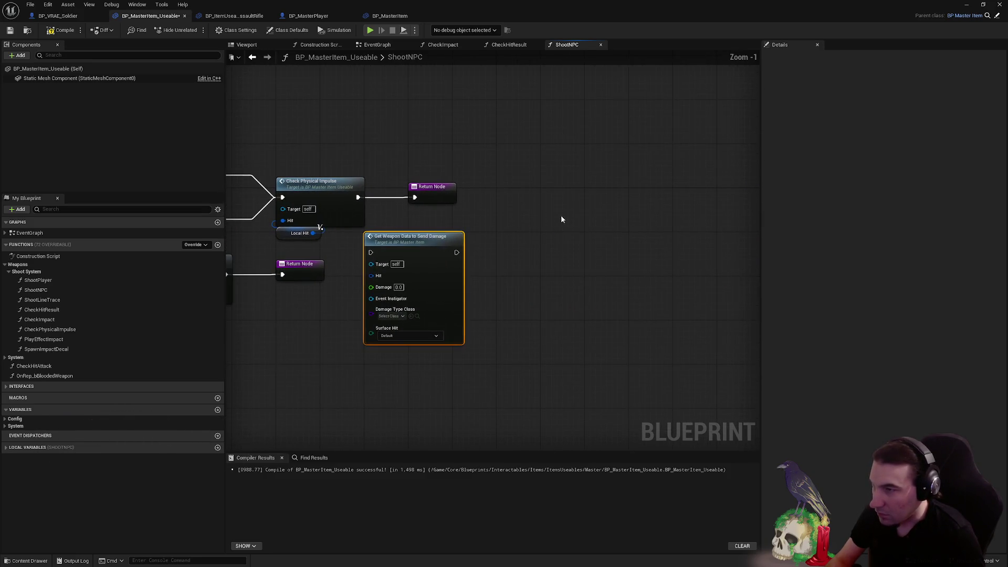
Delete the lower Return Node and route Get Weapon Data's execution into the remaining Return Node
left_click_drag(442, 198, 656, 192)
mouse_move(410, 249)
left_mouse_down()
mouse_move(465, 203)
mouse_move(455, 200)
mouse_move(533, 238)
mouse_move(502, 240)
left_mouse_up()
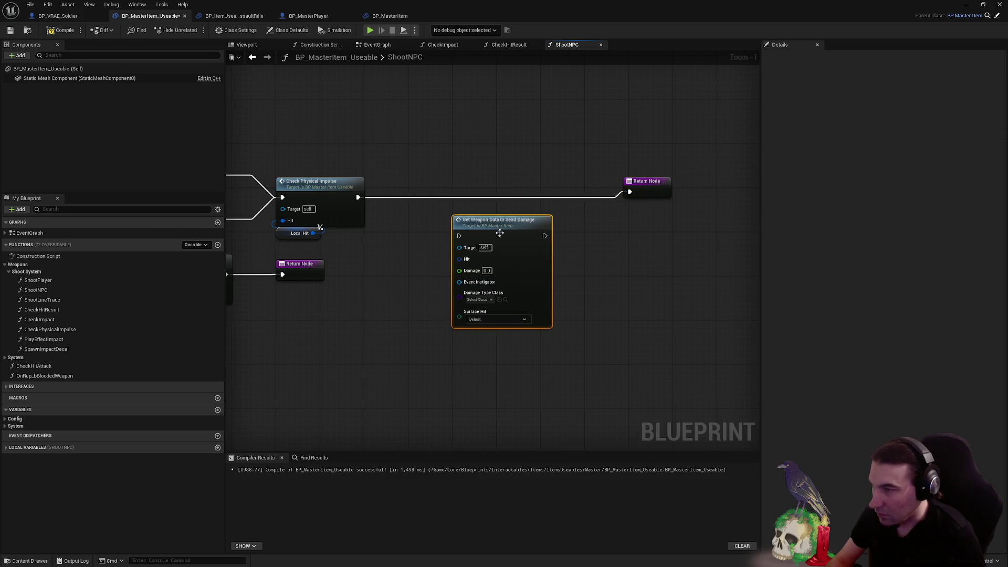
mouse_move(211, 278)
left_mouse_down()
mouse_move(300, 280)
mouse_move(549, 238)
mouse_move(447, 214)
left_mouse_up()
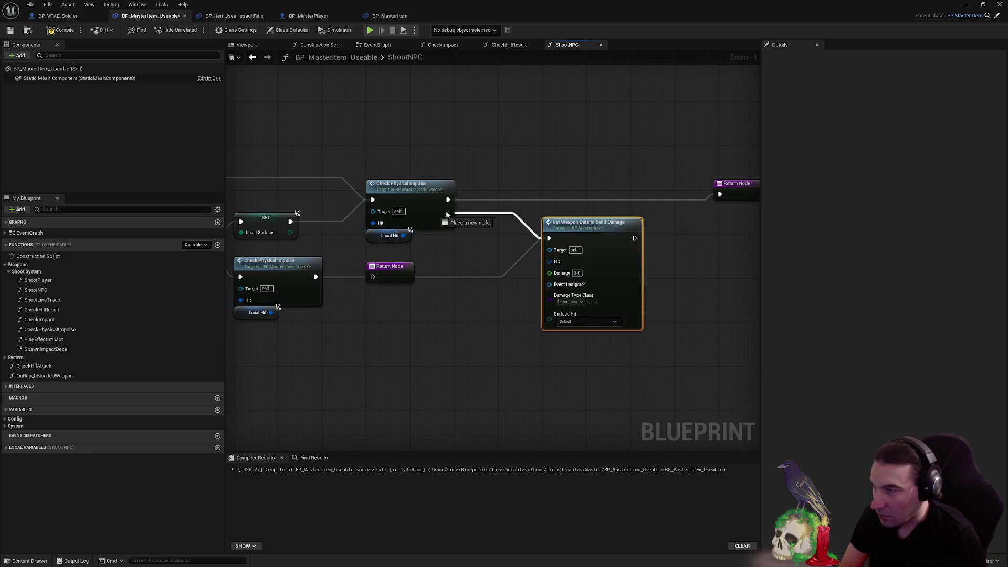
left_click(402, 271)
key("Delete")
mouse_move(737, 183)
left_mouse_down()
mouse_move(731, 236)
mouse_move(614, 238)
left_mouse_up()
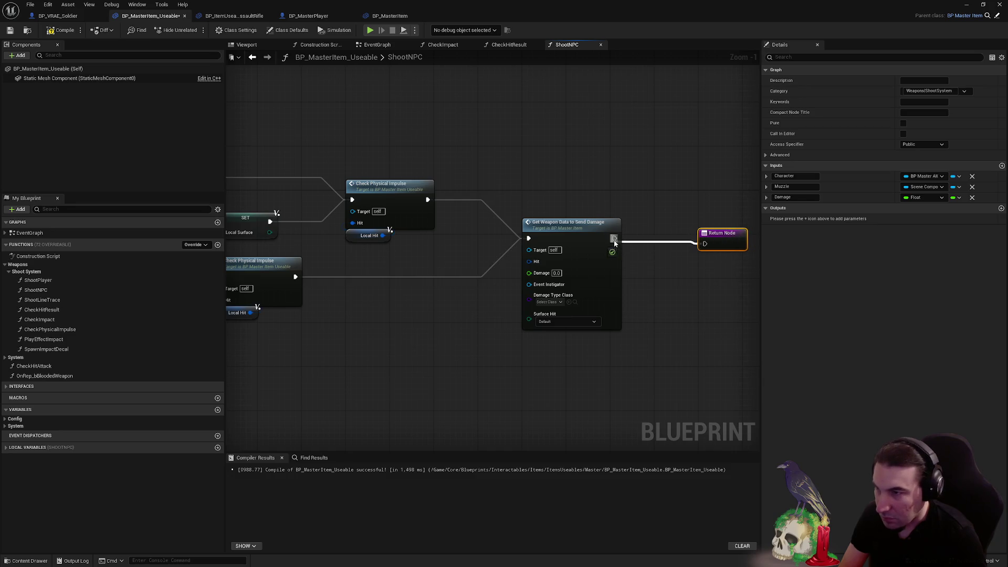
left_click(655, 263)
scroll(523, 252, "up", 1)
mouse_move(508, 270)
left_mouse_down()
mouse_move(598, 265)
mouse_move(573, 269)
mouse_move(577, 250)
mouse_move(550, 226)
left_mouse_up()
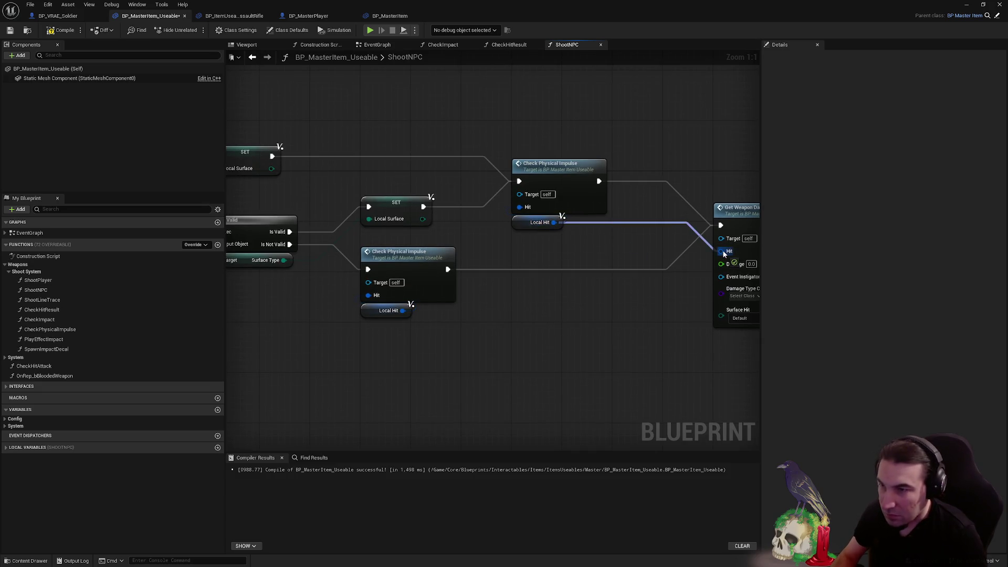
Connect Local Hit to the Hit input and a Damage variable getter to the Damage input
left_click_drag(724, 252, 722, 252)
right_click(483, 372)
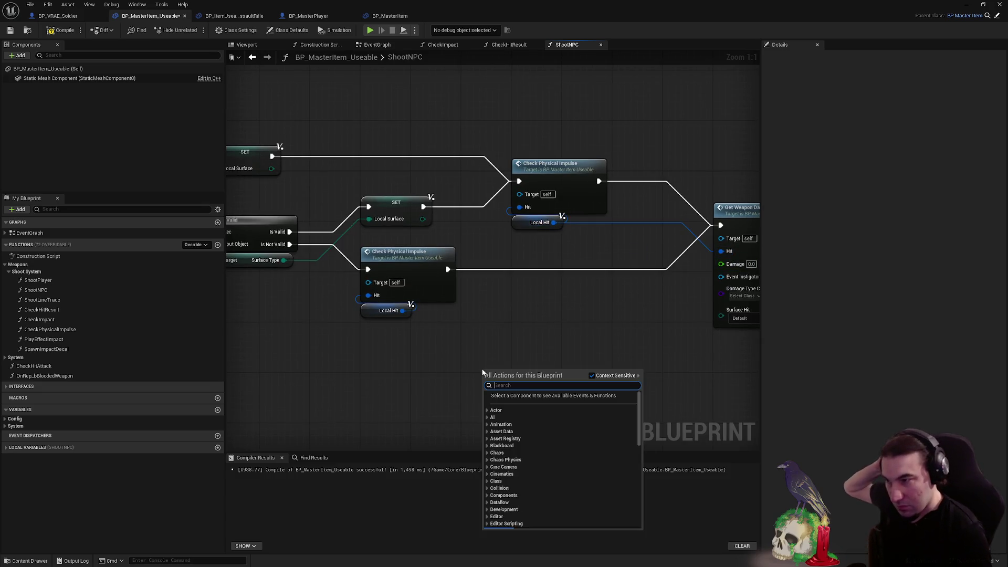
type("damage")
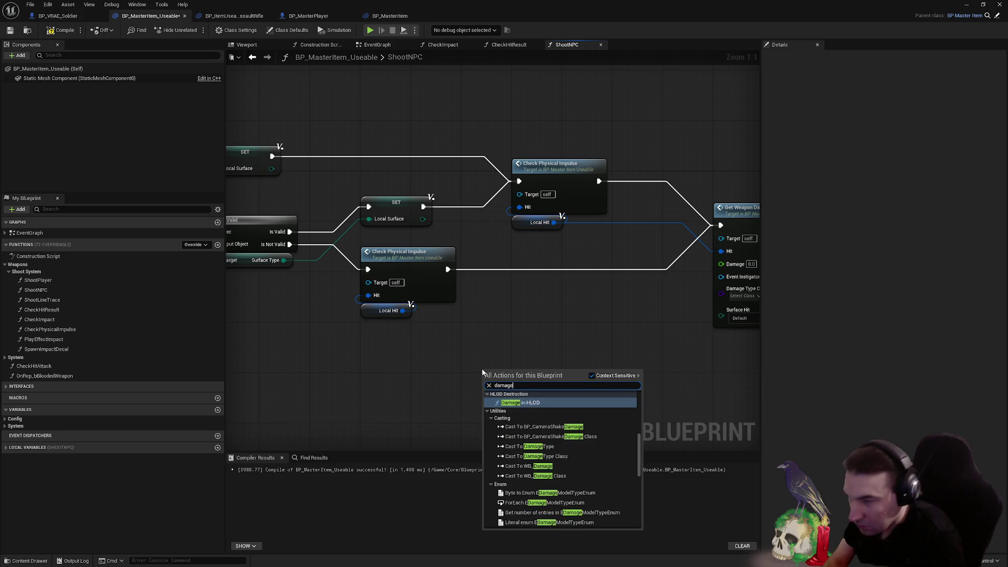
scroll(531, 447, "down", 8)
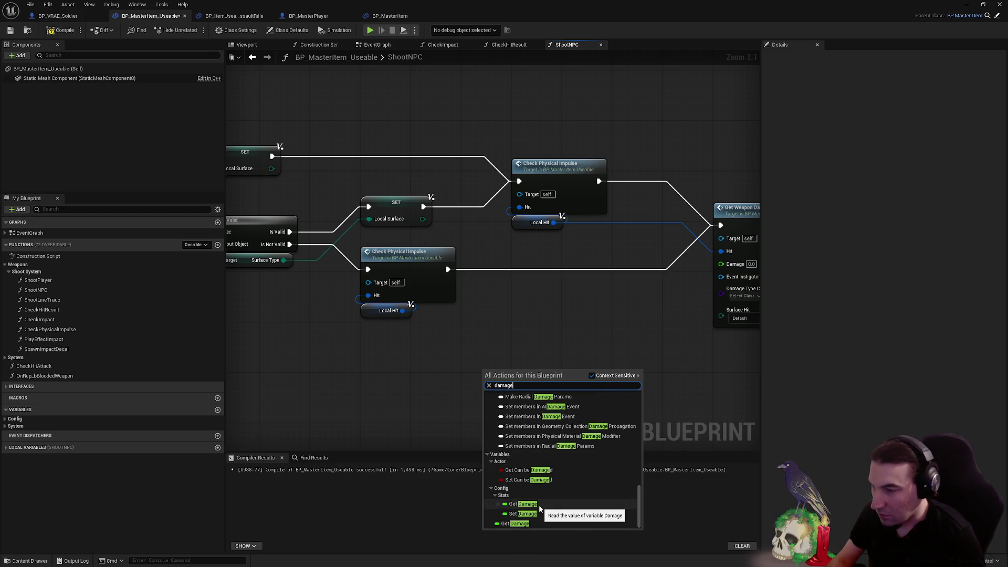
left_click(539, 509)
key("Delete")
scroll(492, 320, "down", 4)
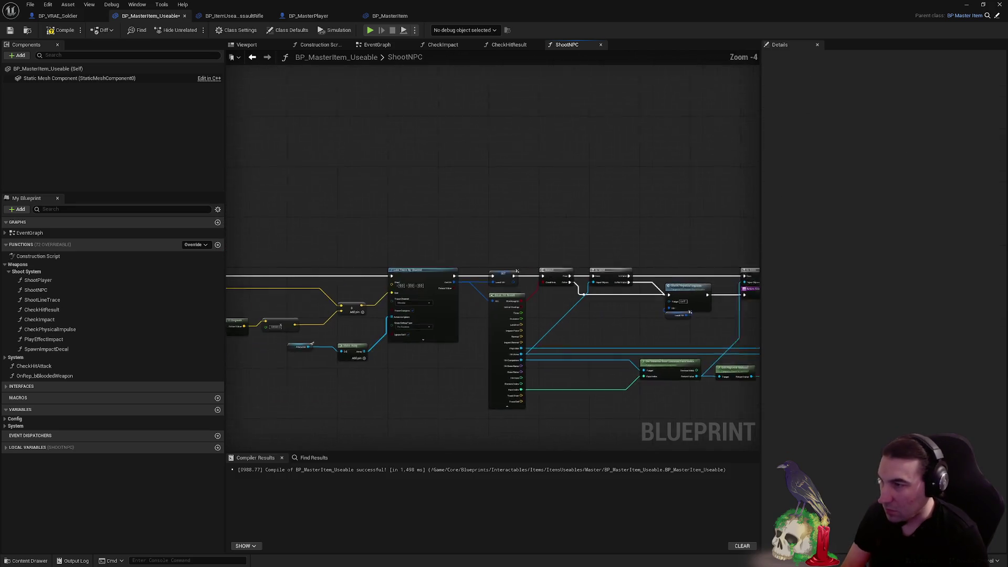
mouse_move(277, 307)
left_mouse_down()
mouse_move(468, 315)
mouse_move(335, 289)
mouse_move(649, 282)
left_mouse_up()
scroll(649, 282, "up", 4)
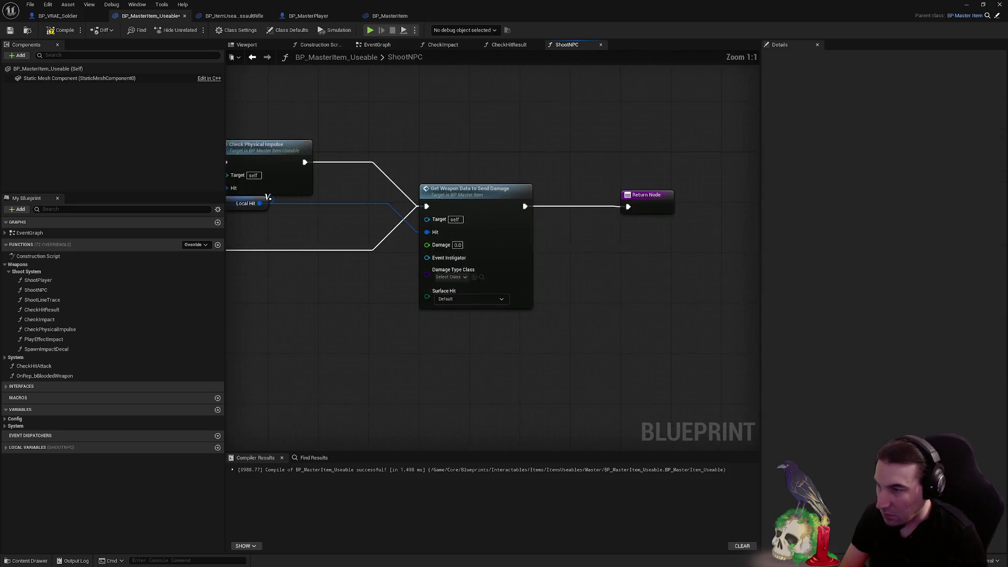
right_click(317, 279)
type("damage")
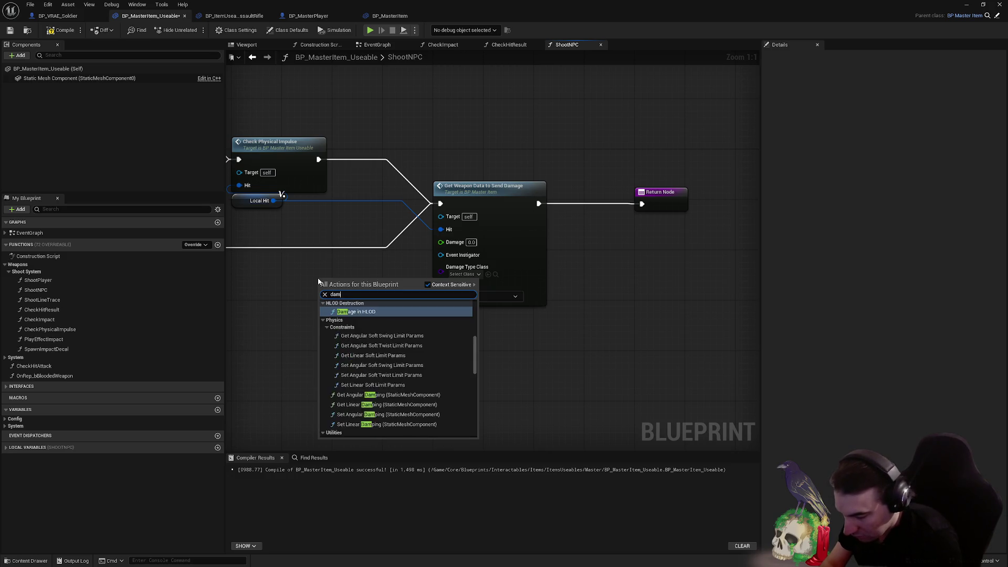
scroll(433, 386, "down", 5)
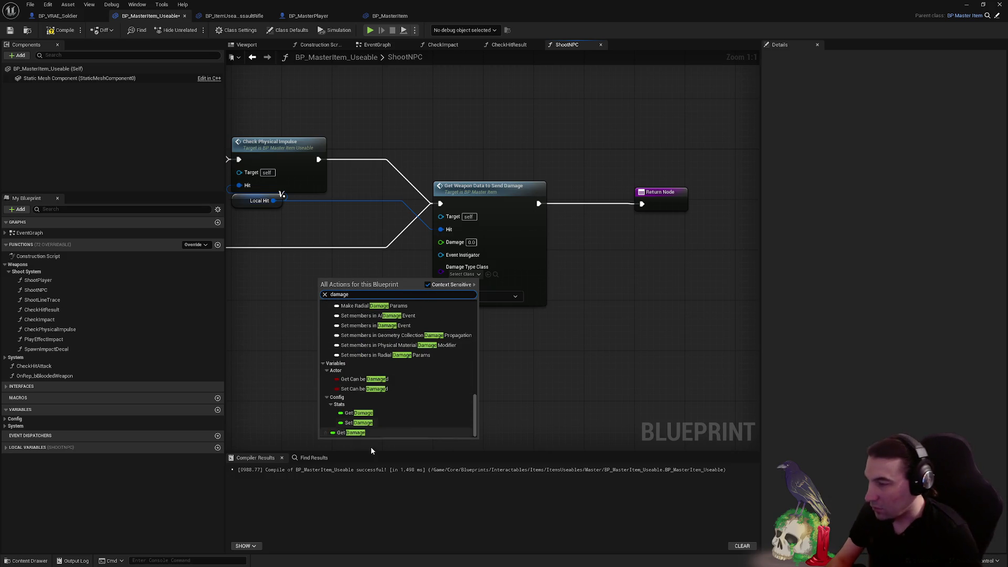
left_click(370, 436)
mouse_move(356, 283)
left_mouse_down()
mouse_move(442, 265)
mouse_move(459, 251)
mouse_move(451, 245)
left_mouse_up()
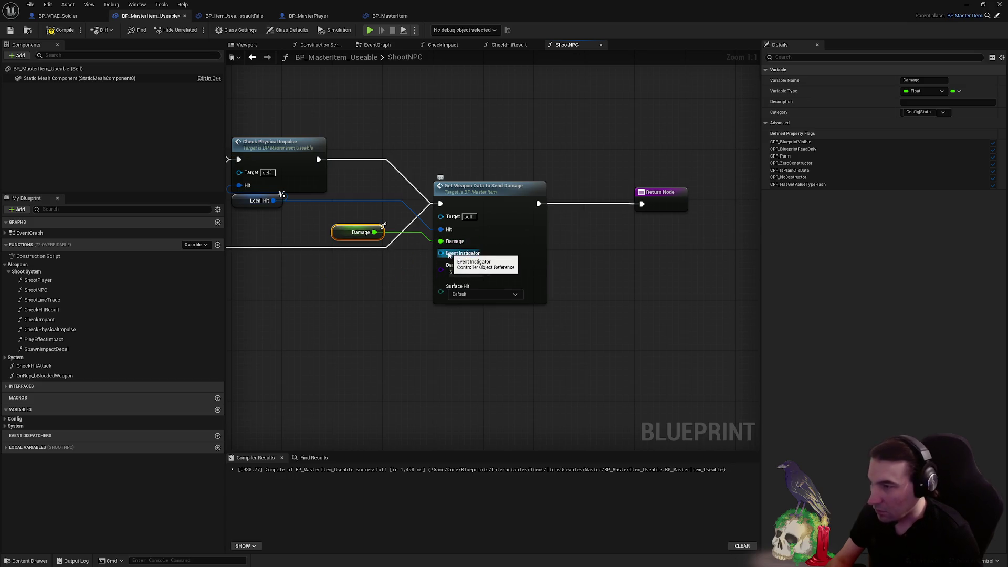
Feed Character's Get AIController into Event Instigator and set Damage Type Class to DT_Bullet
scroll(338, 302, "down", 3)
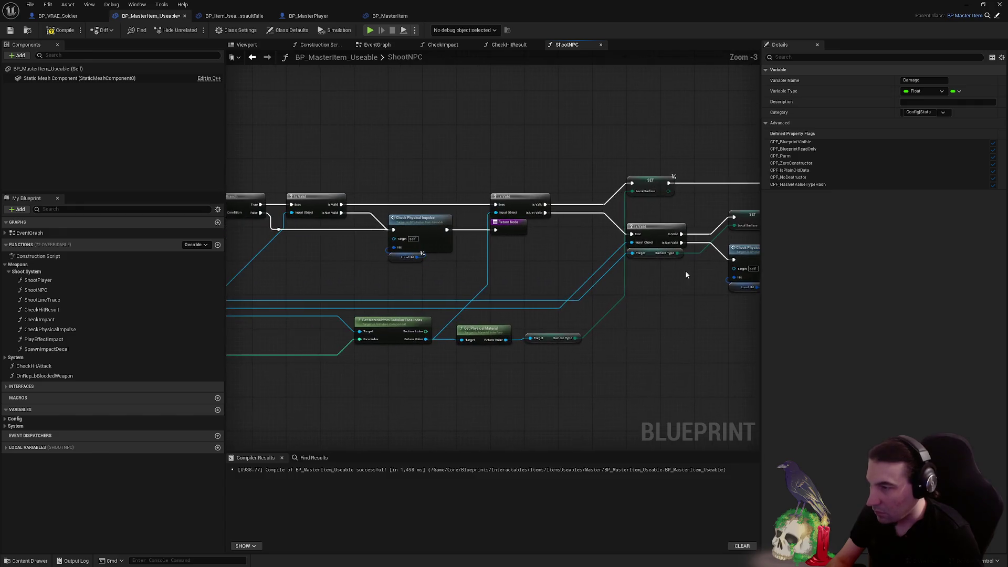
mouse_move(460, 287)
left_mouse_down()
mouse_move(662, 308)
mouse_move(305, 335)
mouse_move(565, 322)
left_mouse_up()
left_click(647, 312)
scroll(603, 329, "up", 2)
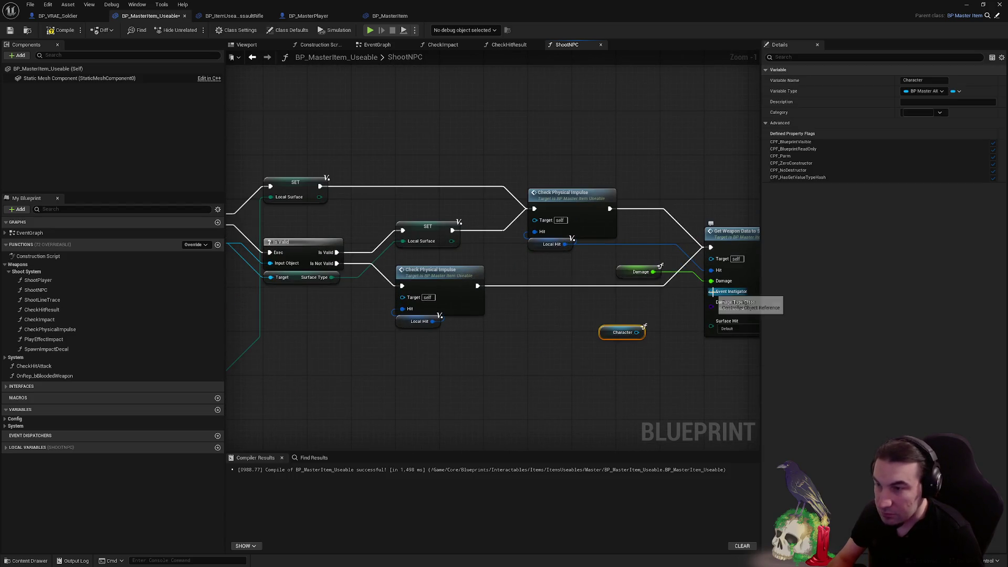
scroll(677, 298, "up", 1)
left_click_drag(467, 308, 496, 338)
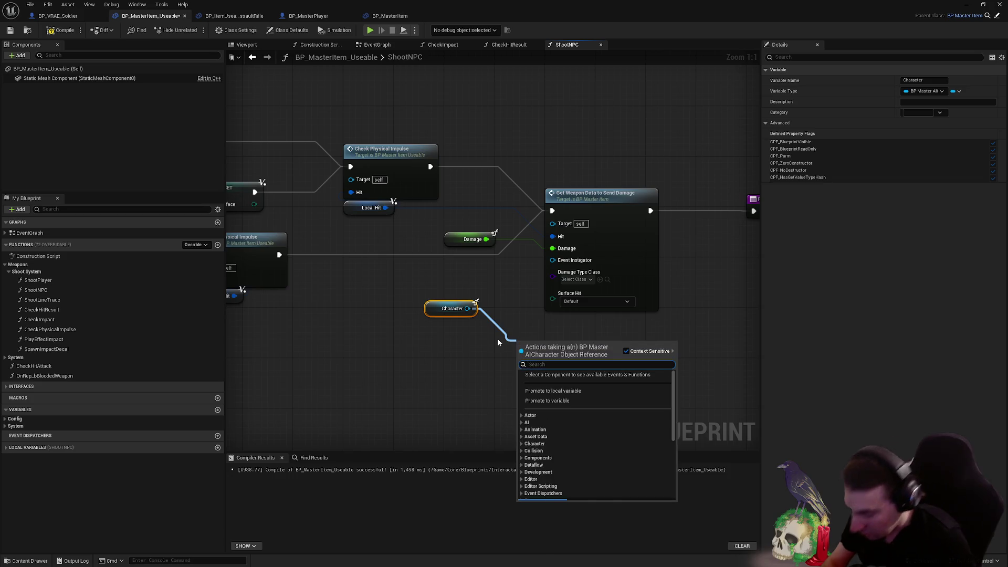
type("getai")
key("Return")
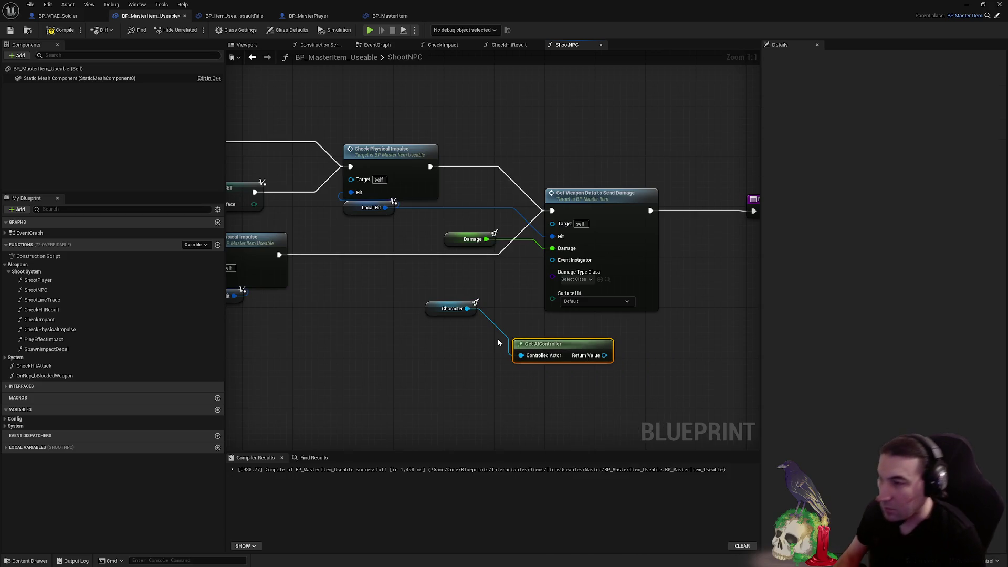
mouse_move(566, 353)
left_mouse_down()
mouse_move(491, 287)
mouse_move(481, 296)
mouse_move(561, 260)
left_mouse_up()
left_click(503, 346)
left_click_drag(484, 298, 553, 260)
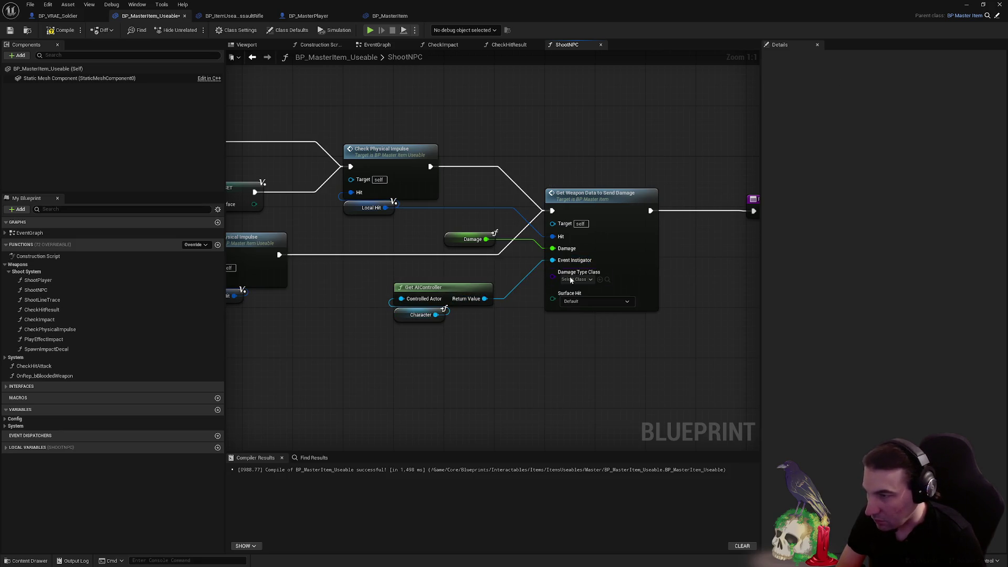
left_click(574, 279)
left_click(604, 334)
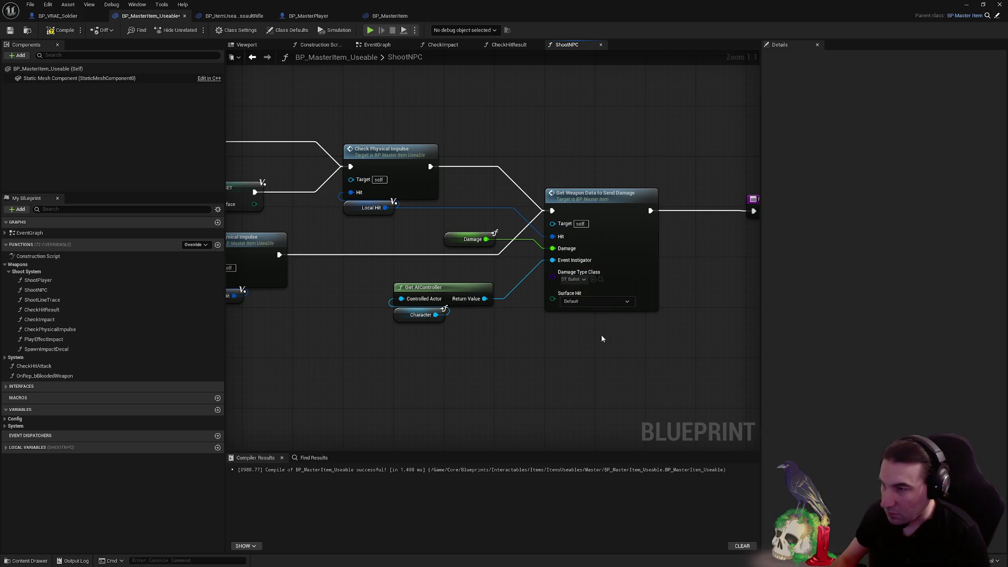
Wire a Local Surface getter into Surface Hit and save the Blueprint
left_click_drag(527, 304, 685, 272)
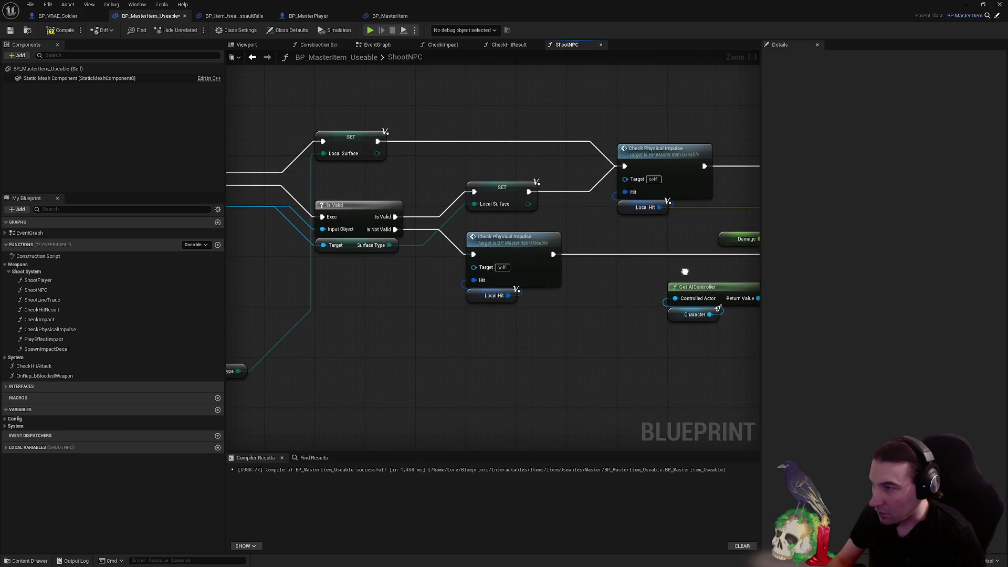
left_click_drag(497, 359, 288, 348)
right_click(540, 356)
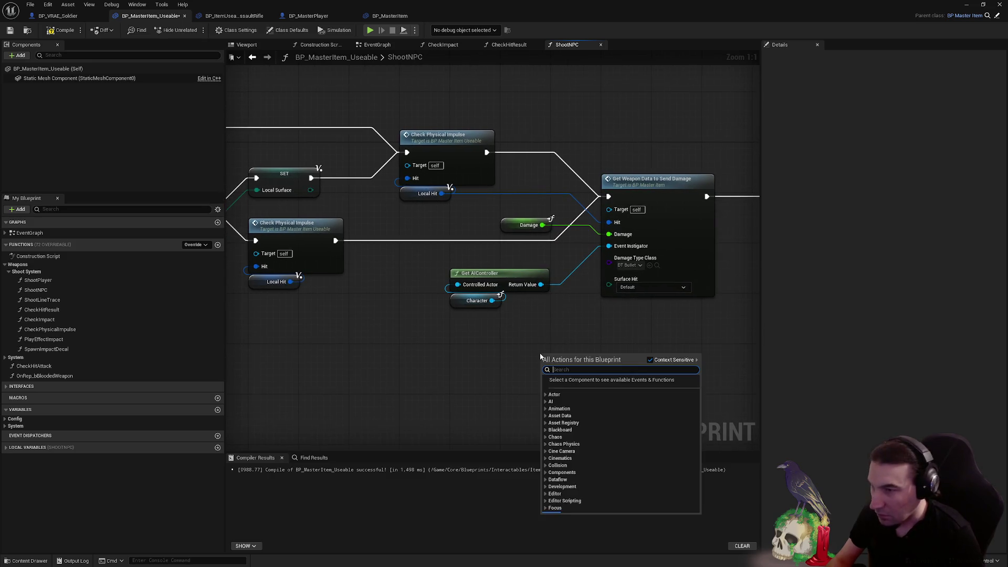
type("localsur")
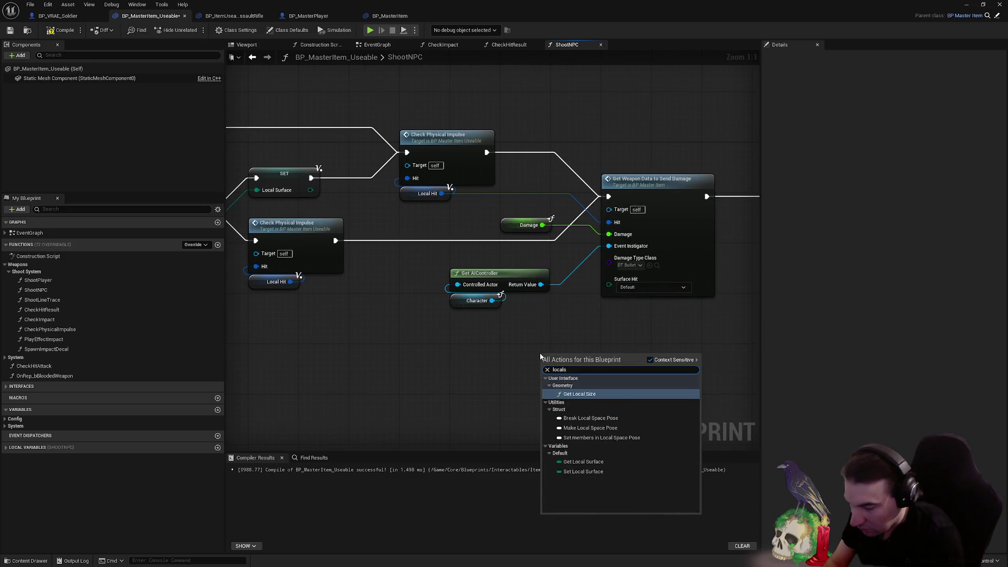
key("Return")
mouse_move(580, 357)
left_mouse_down()
mouse_move(600, 339)
mouse_move(609, 284)
left_mouse_up()
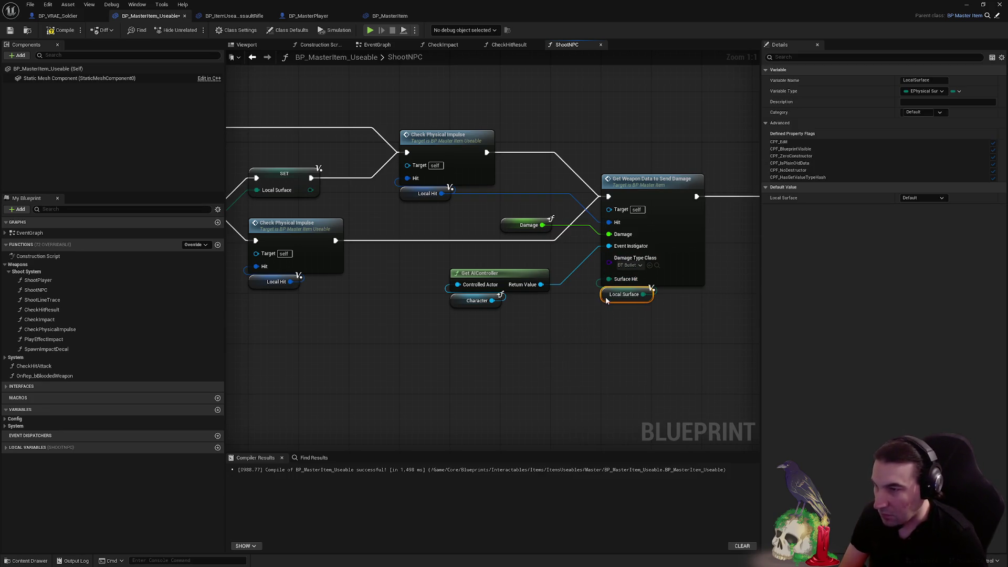
left_click(546, 207)
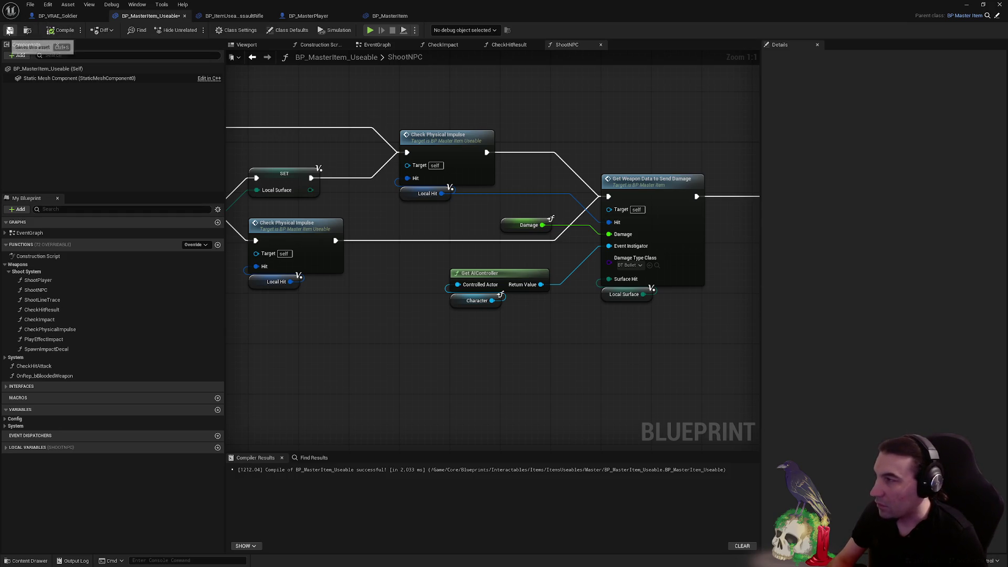
left_click(10, 30)
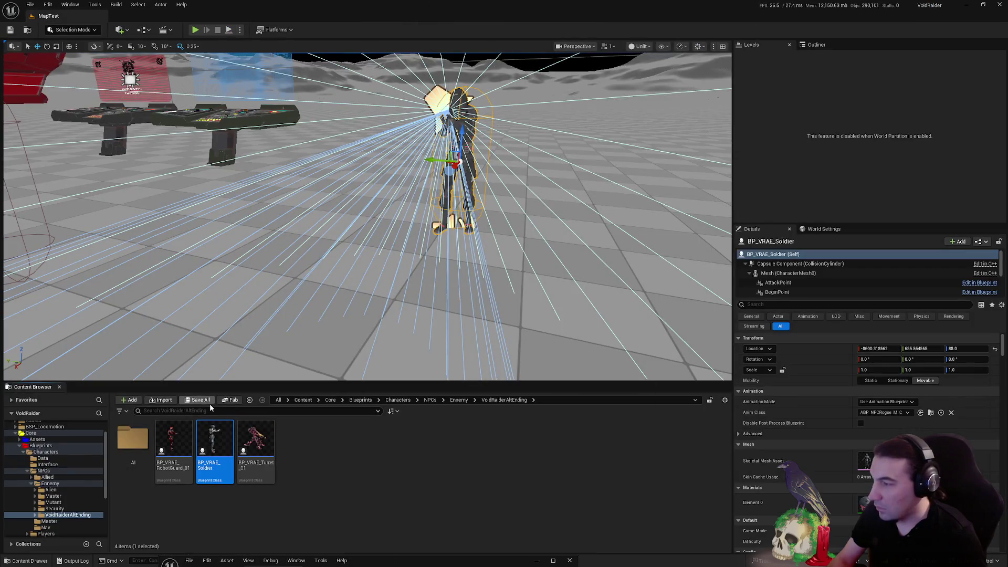
Save all content, play-test the level walking forward, then stop and restore the ShootNPC graph
left_click(207, 401)
left_click(572, 376)
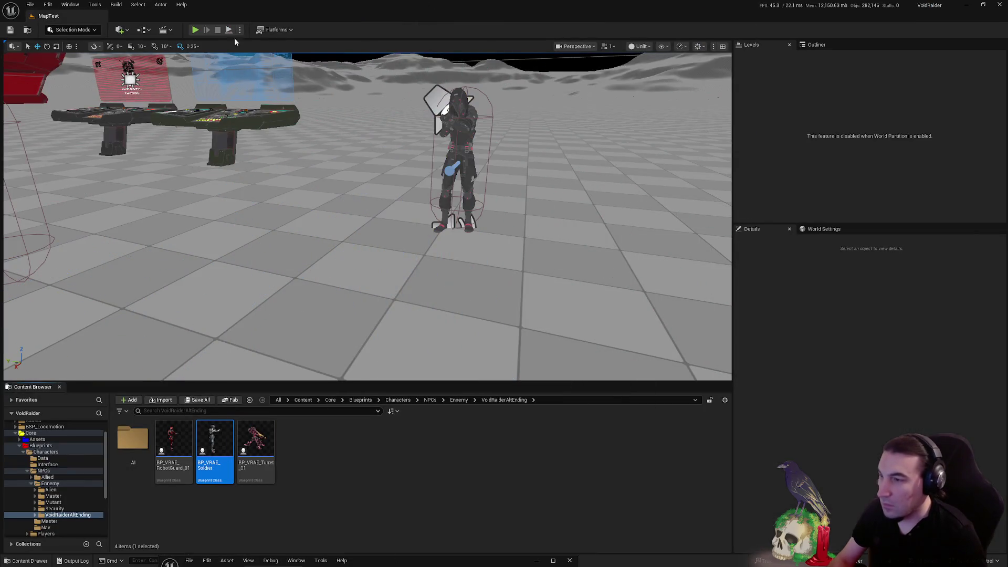
left_click(194, 30)
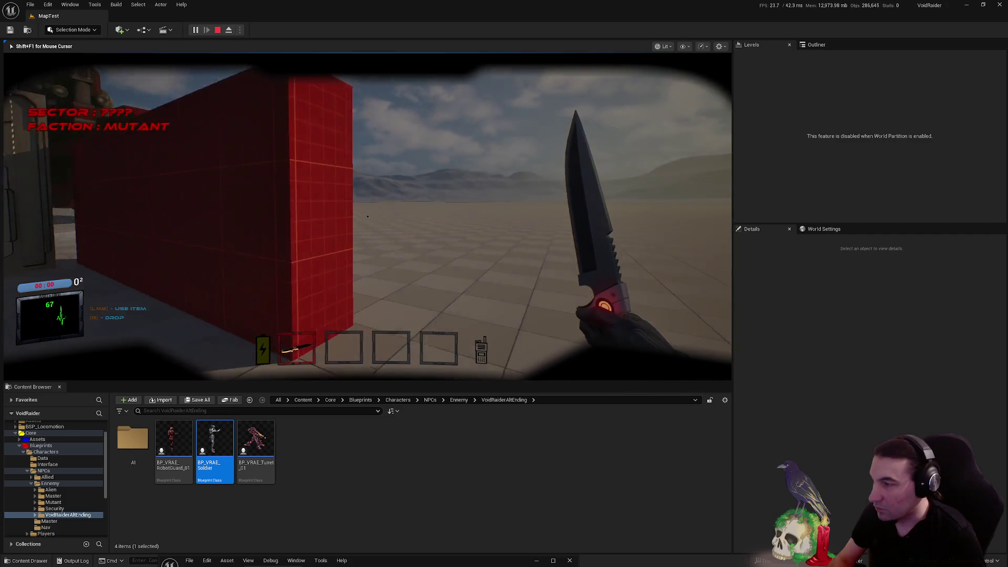
key("w")
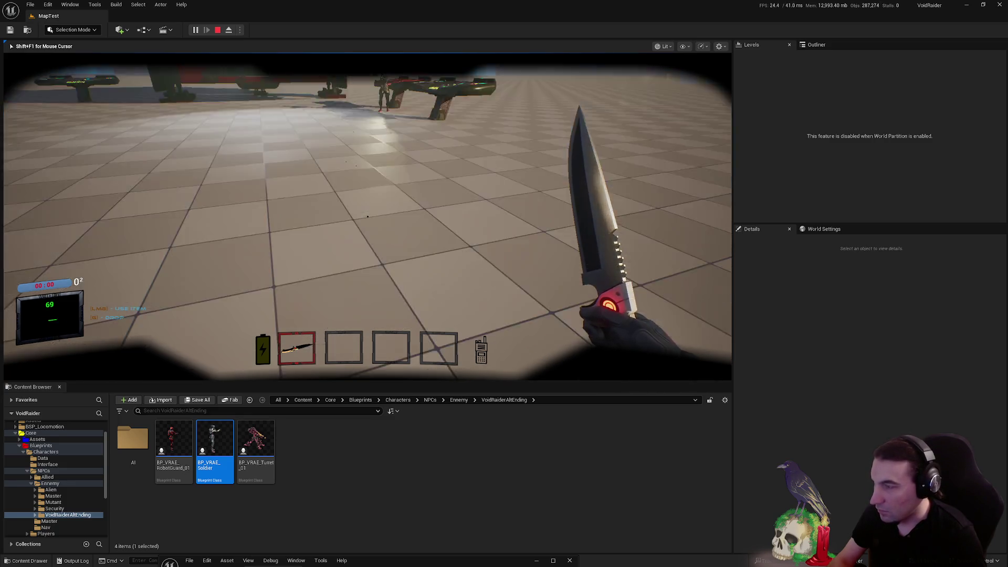
key("Escape")
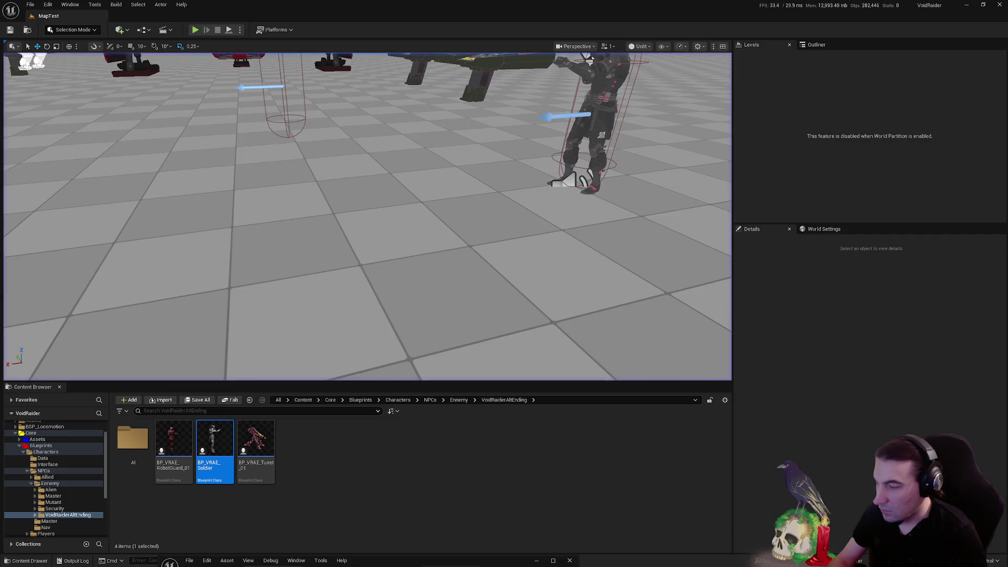
left_click(552, 560)
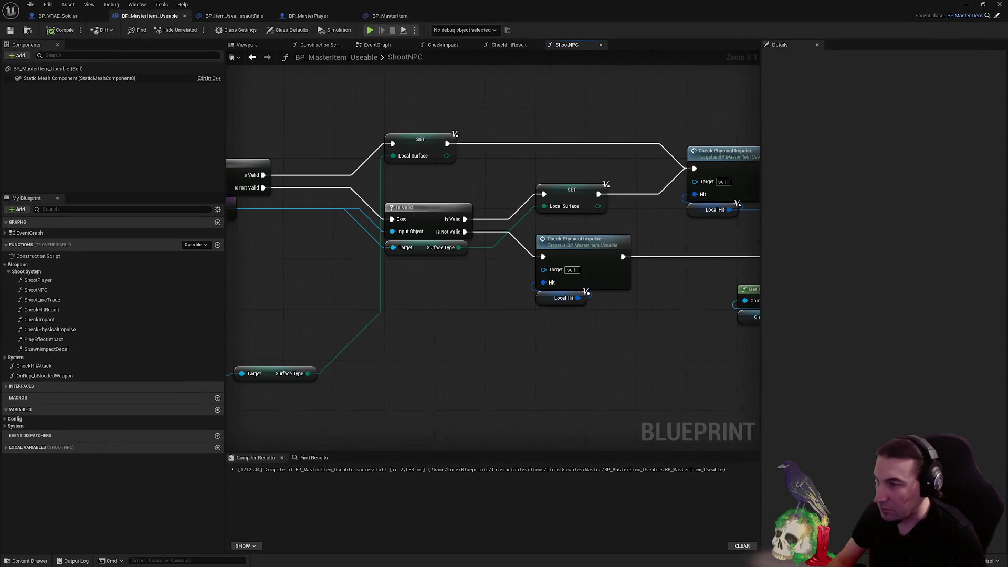
Review ShootNPC's Get Actor Location, cone, Break Hit Result and Is Valid nodes, then restore the editor down
right_click(436, 389)
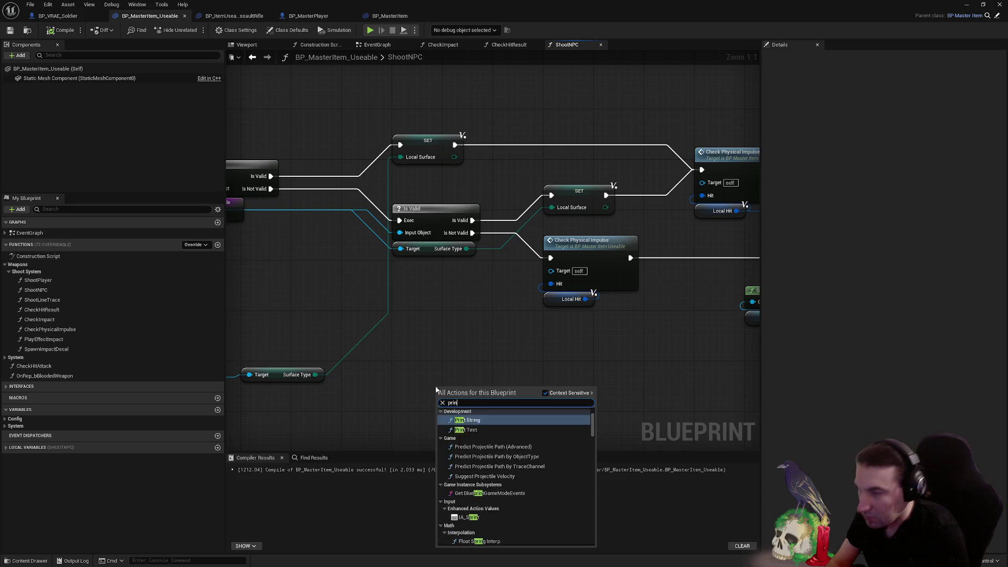
key("Escape")
scroll(585, 293, "down", 2)
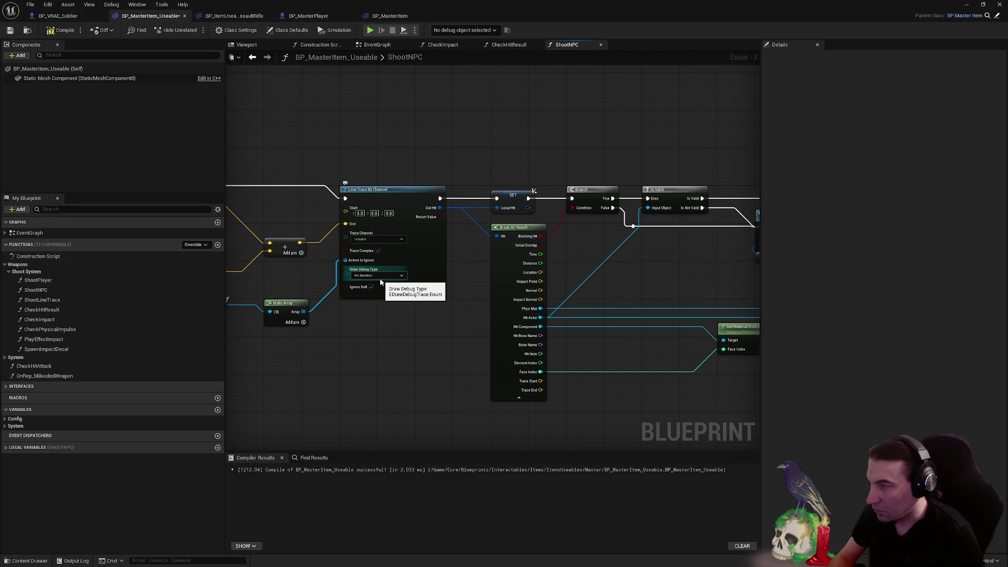
left_click_drag(380, 283, 666, 305)
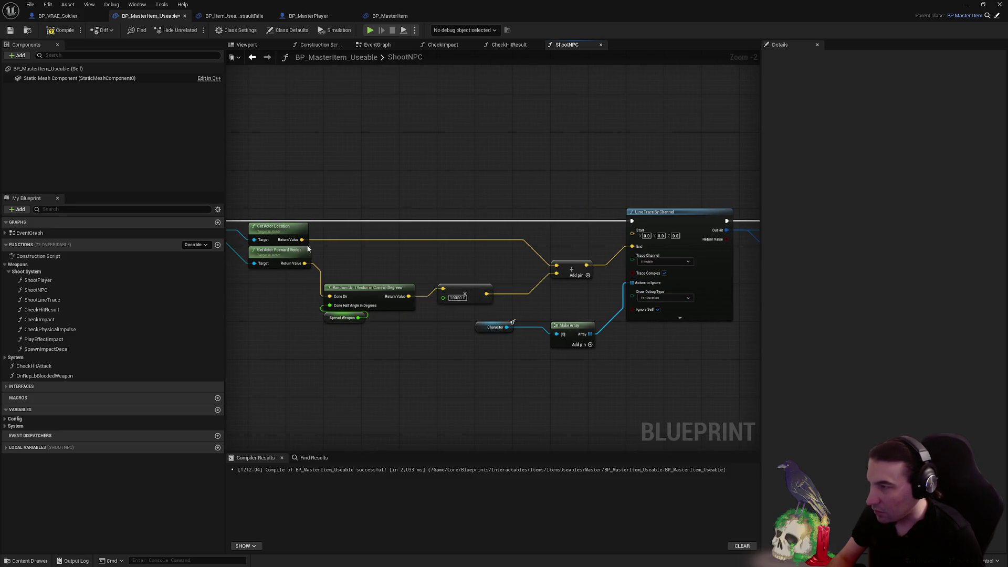
left_click_drag(578, 262, 101, 230)
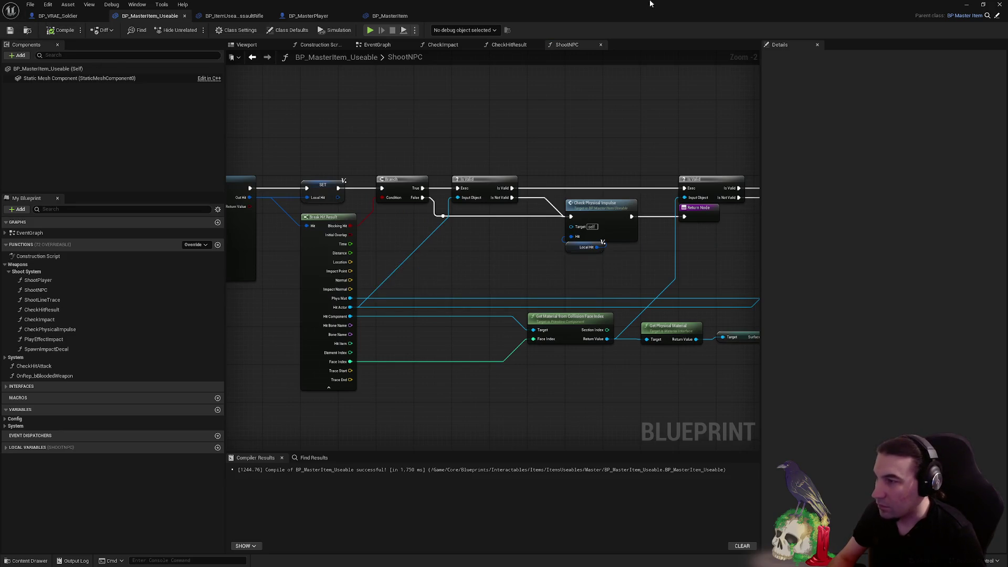
double_click(650, 3)
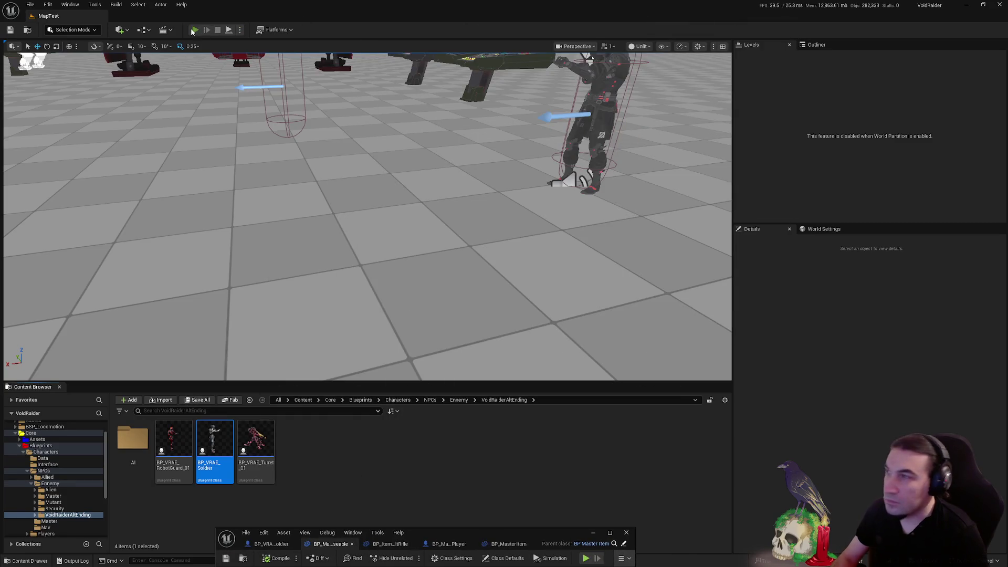
Play-test shooting the NPC with red trace lines, stop, and bring the Blueprint editor back up
left_click(195, 29)
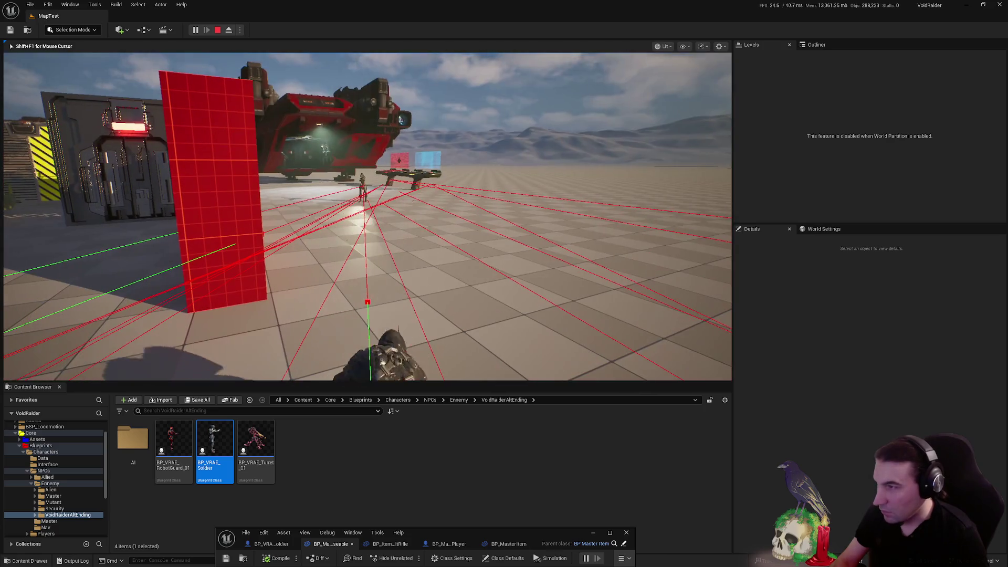
key("Escape")
left_click_drag(550, 528, 637, 253)
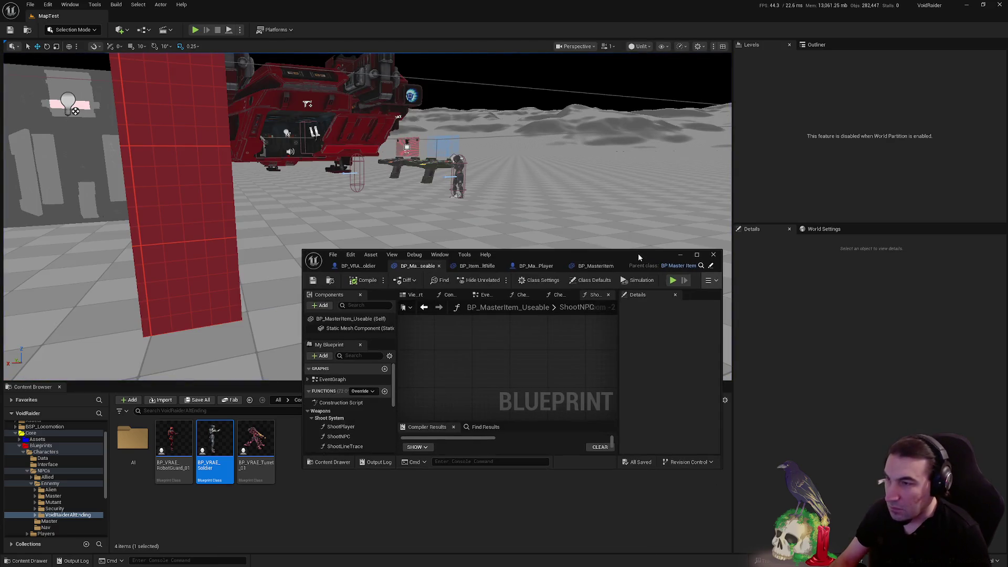
Maximize the Blueprint editor and delete the leftover Print String node
double_click(638, 253)
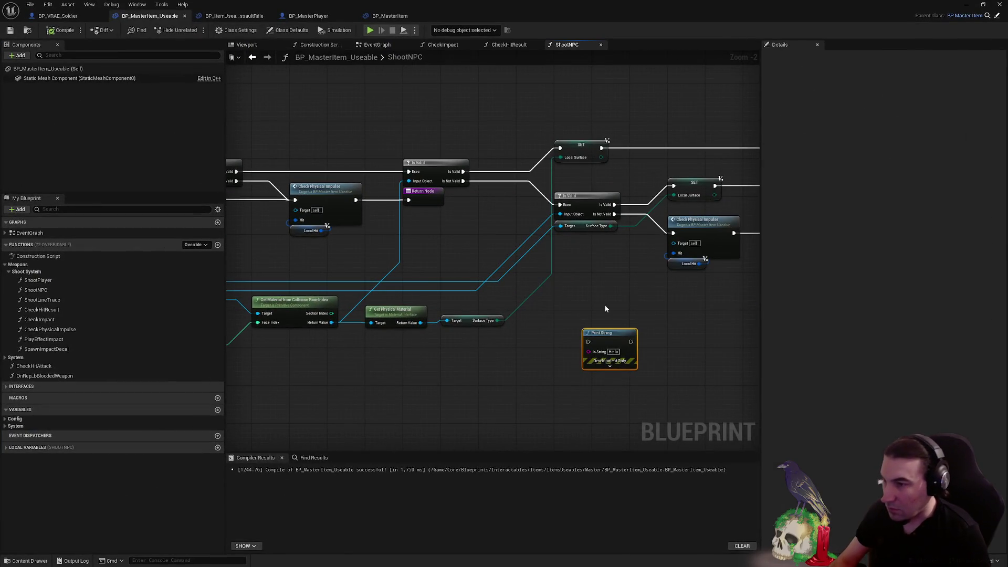
mouse_move(604, 308)
left_mouse_down()
mouse_move(399, 317)
mouse_move(389, 331)
left_mouse_up()
key("Delete")
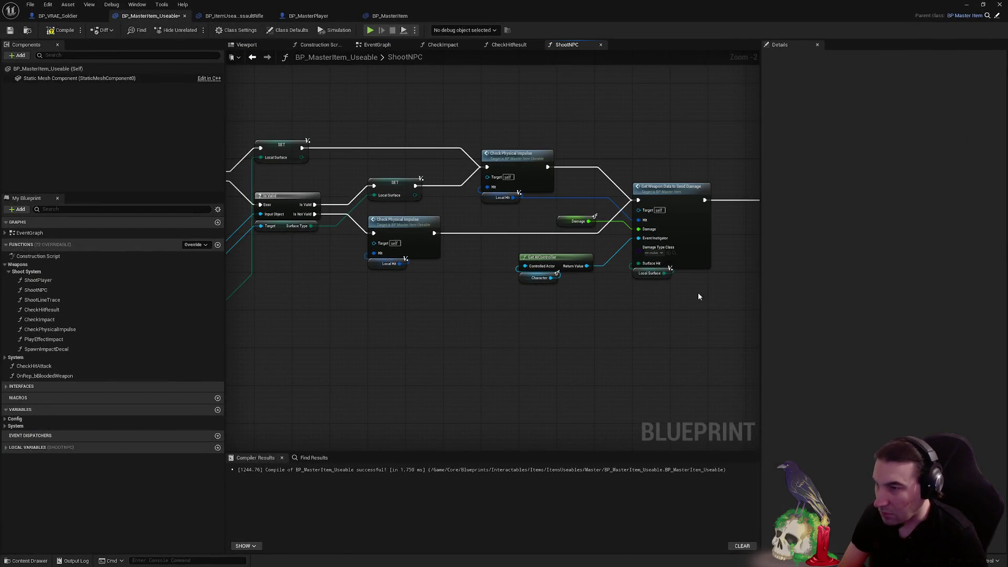
Set the Line Trace By Channel's Draw Debug Type to None and move the editor aside
left_click_drag(698, 292, 465, 311)
scroll(465, 312, "up", 2)
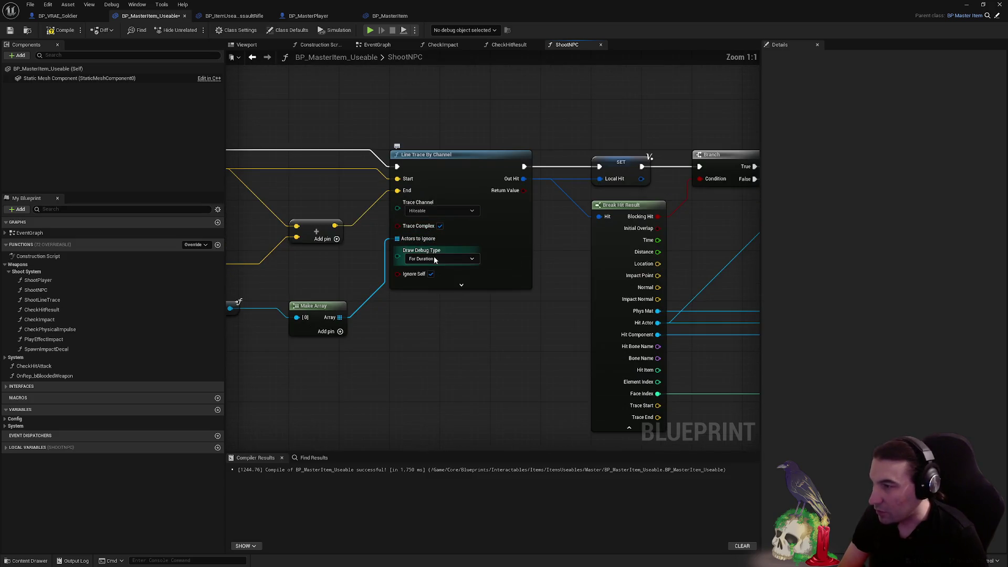
left_click(434, 260)
left_click(432, 270)
scroll(513, 333, "down", 5)
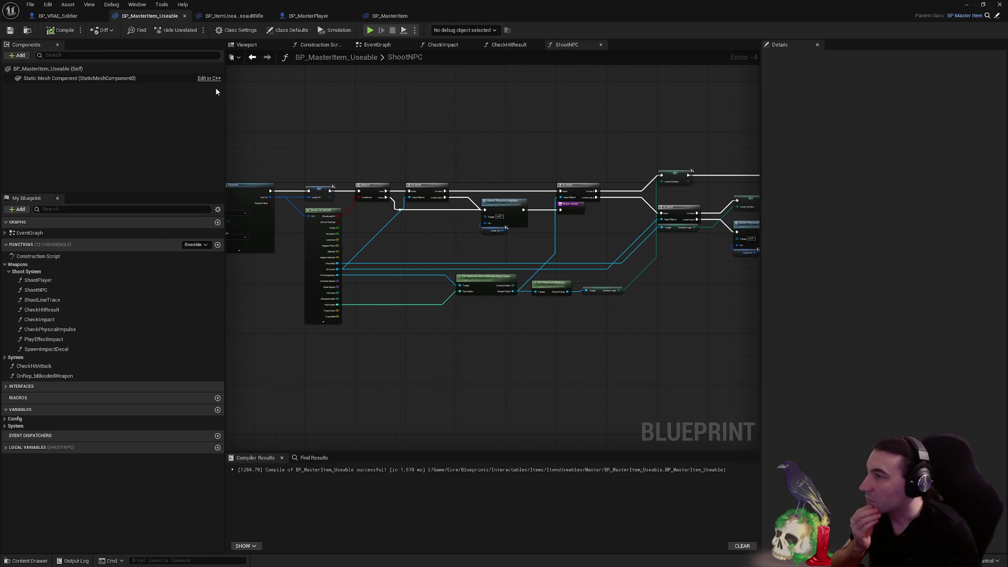
left_click_drag(573, 4, 526, 542)
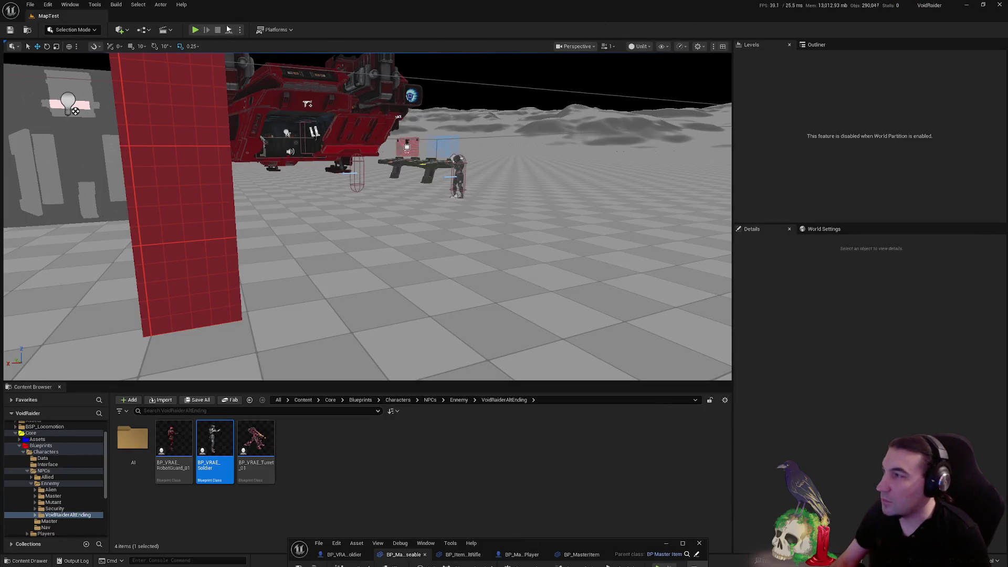
Run a brief play-test walking forward, then stop it and pull the editor camera back to a wide view
left_click(195, 30)
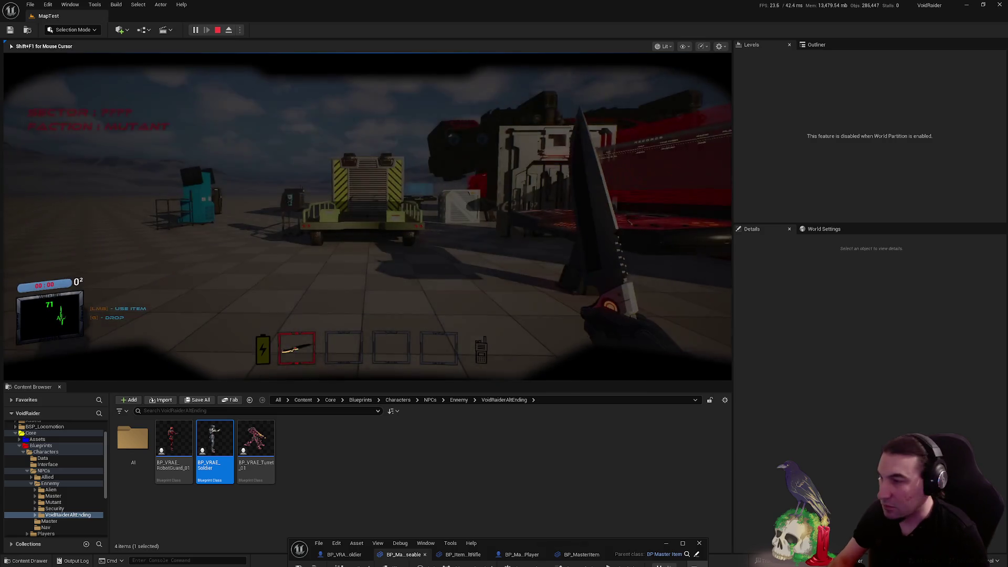
key("w")
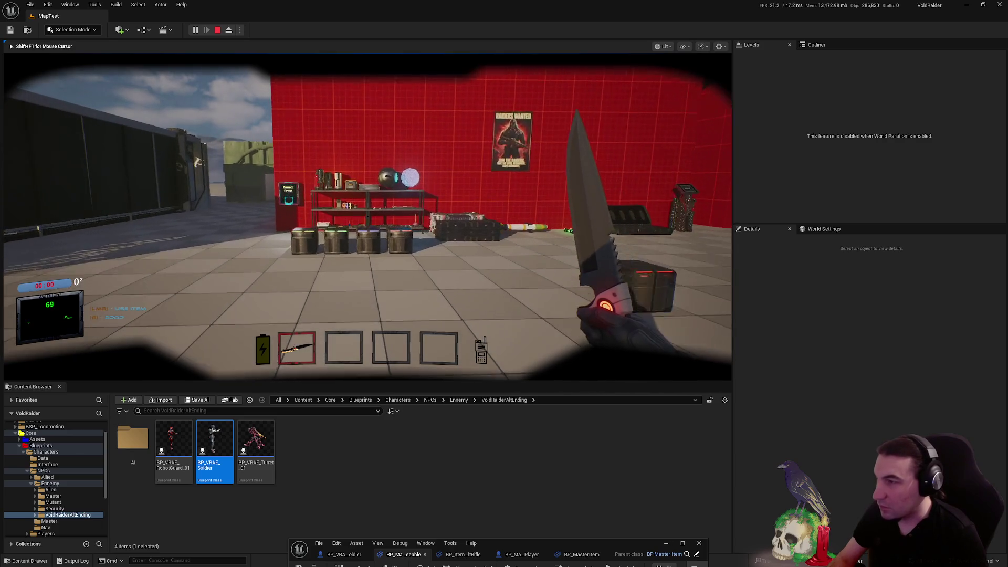
key("Escape")
left_click_drag(387, 100, 387, 199)
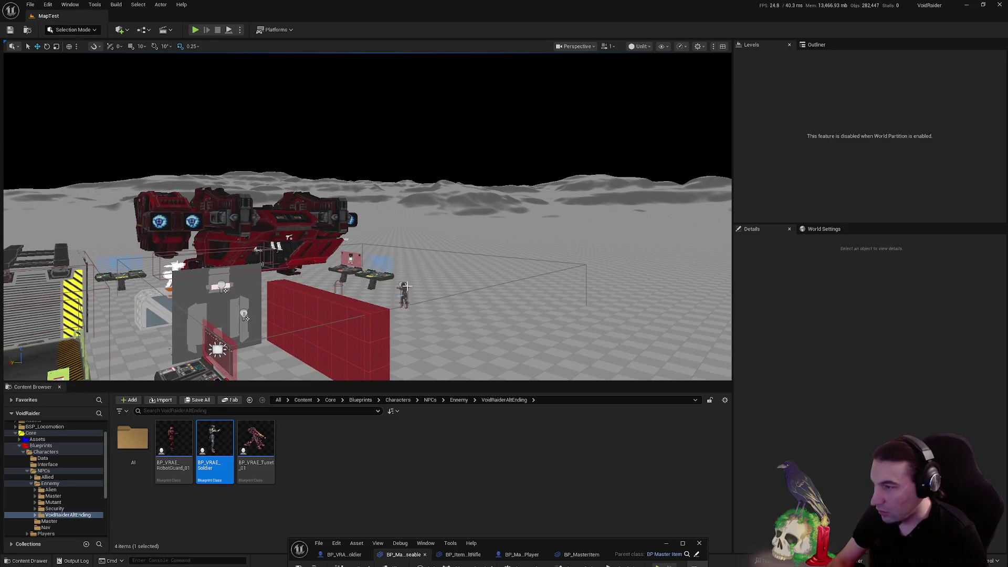
Select and focus the BP_VRAE_Soldier, then save it via Save All > Save Selected
left_click(440, 282)
key("f")
scroll(361, 158, "down", 2)
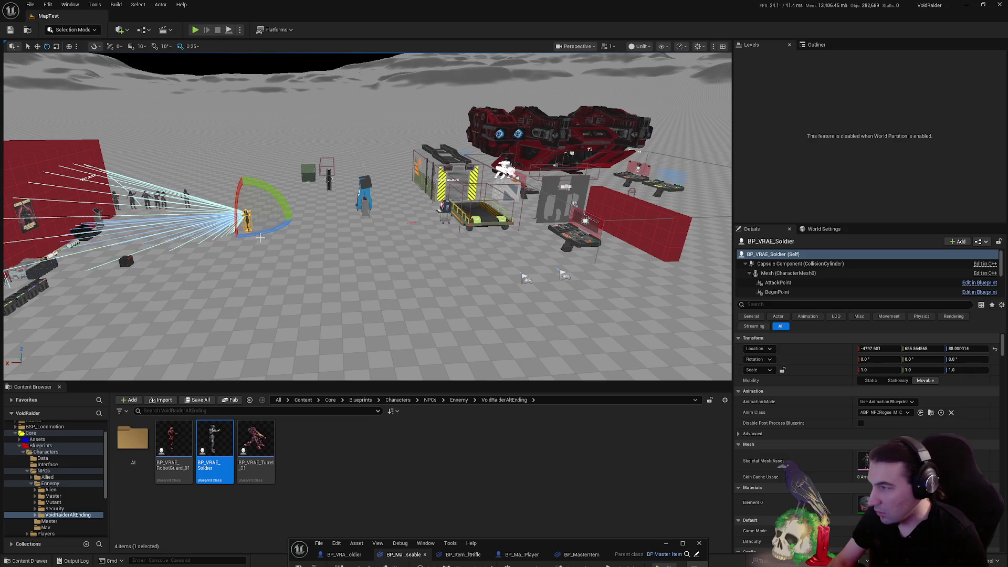
left_click(207, 400)
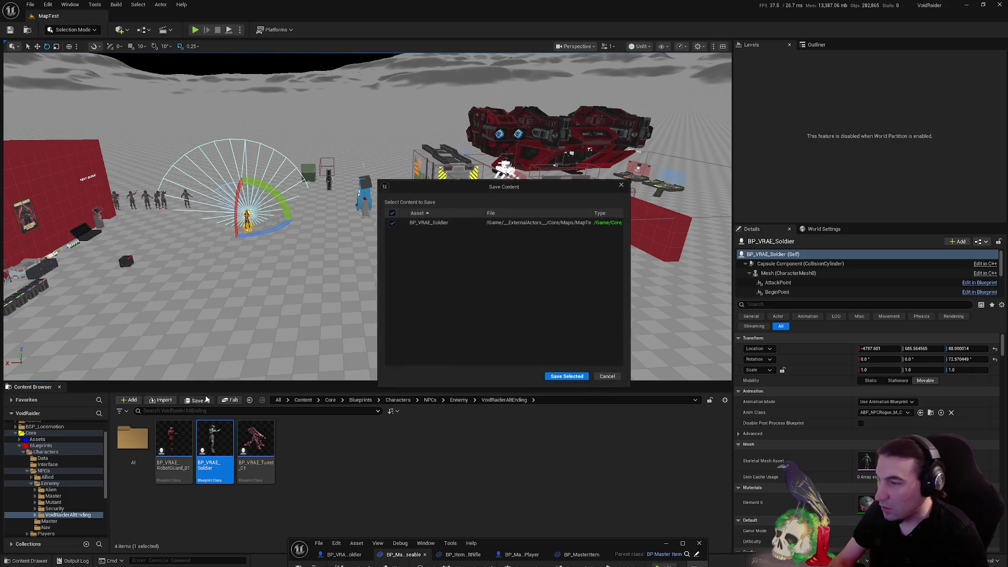
left_click(567, 377)
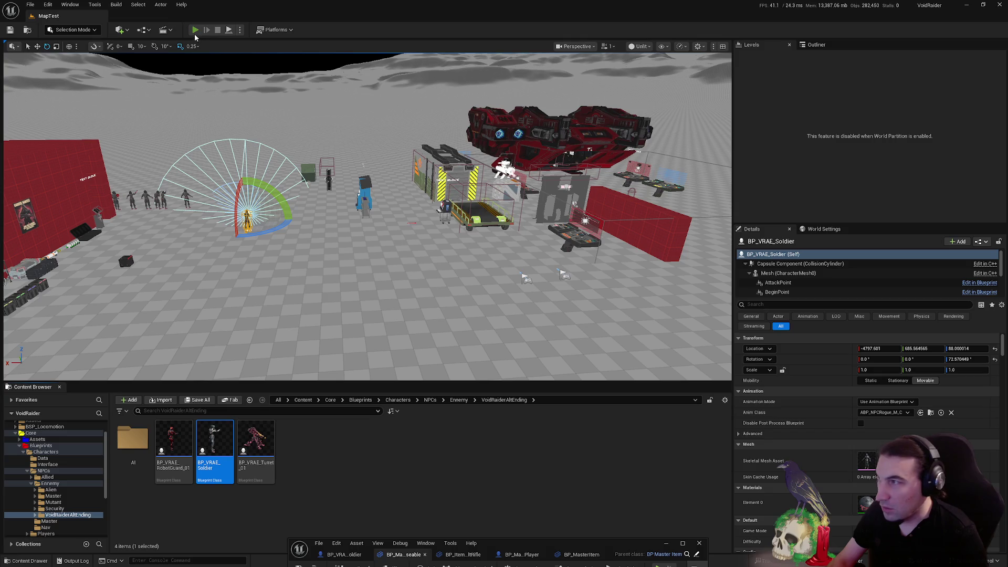
Start a new play-test, pick up a grenade at the shelves and throw it at the soldier
key("alt+p")
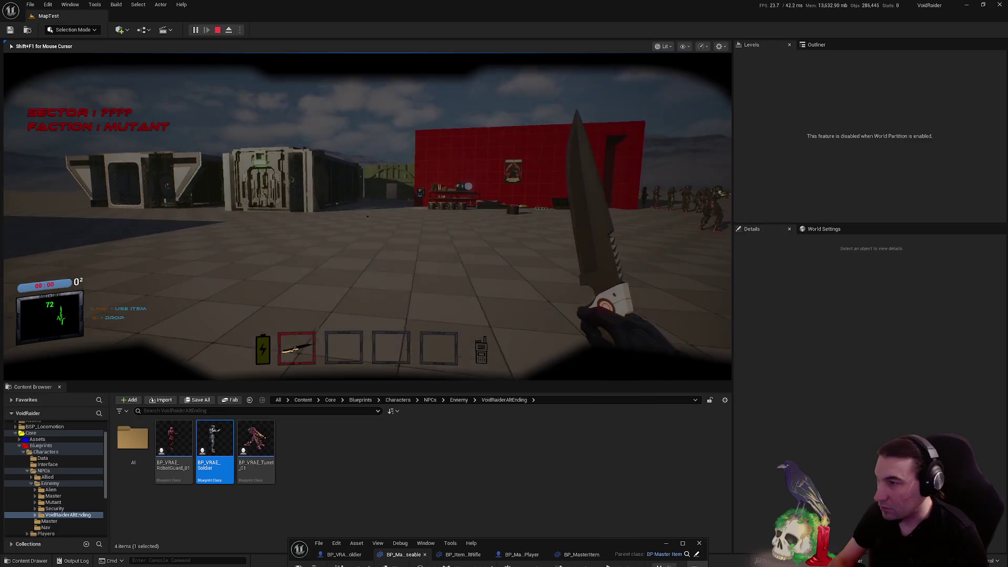
key("w")
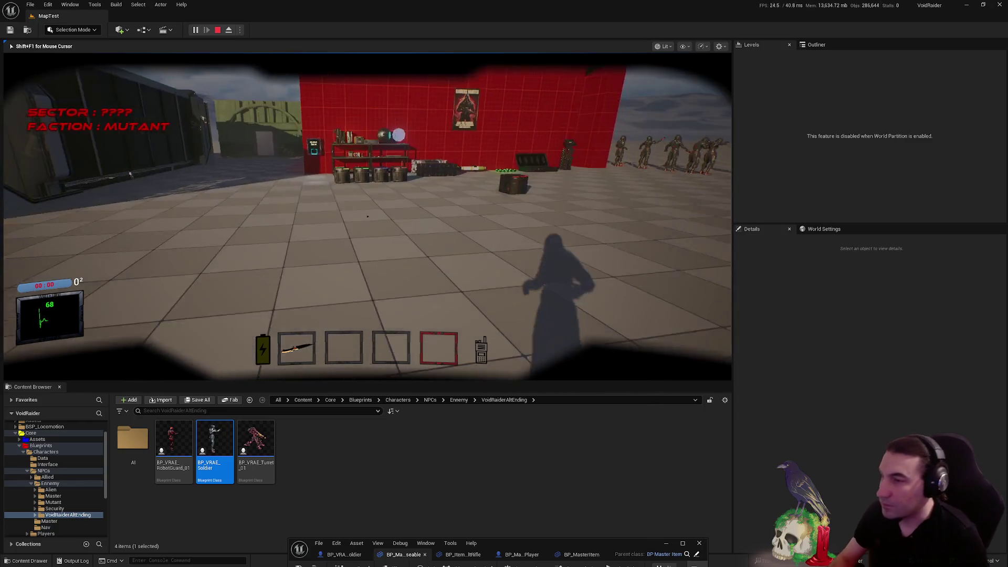
key("w")
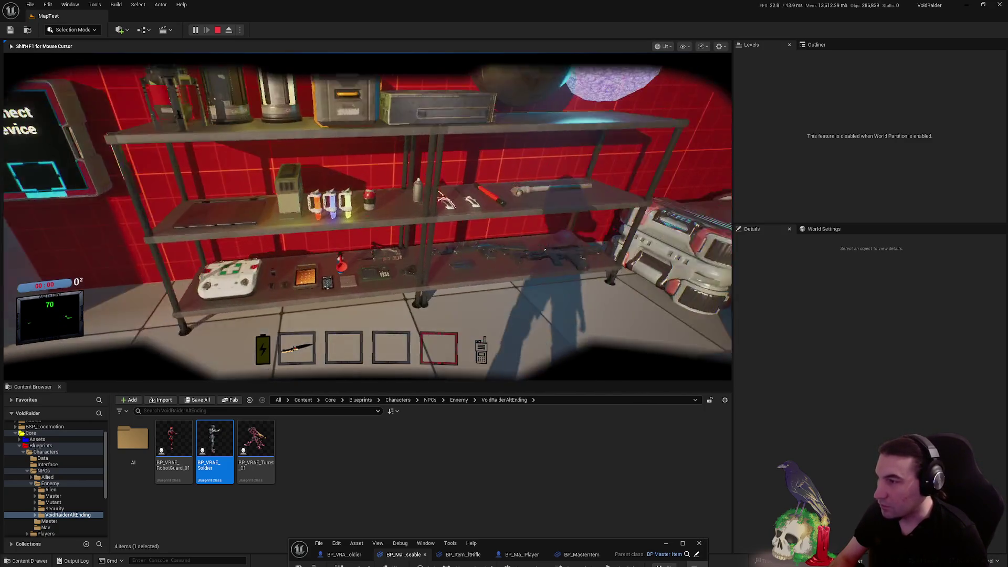
key("e")
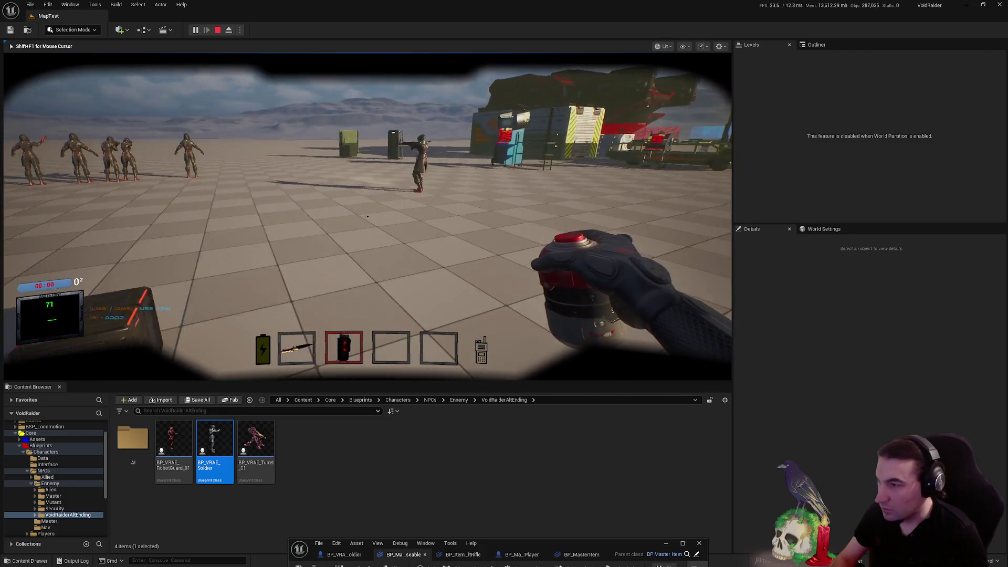
key("w")
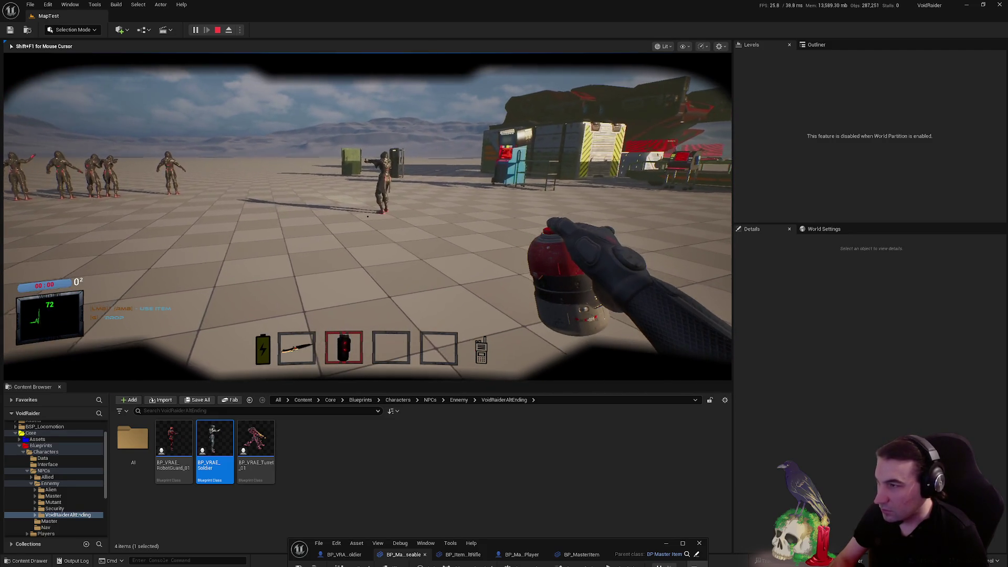
left_click(367, 215)
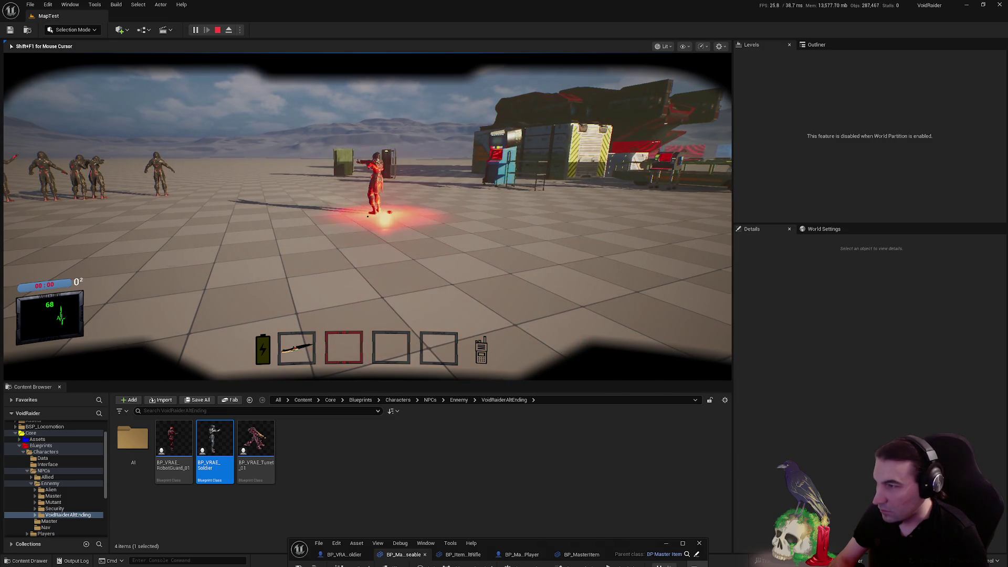
Back away from the blast, walk past the fallen soldier to the dropped rifle, and end the session
key("s")
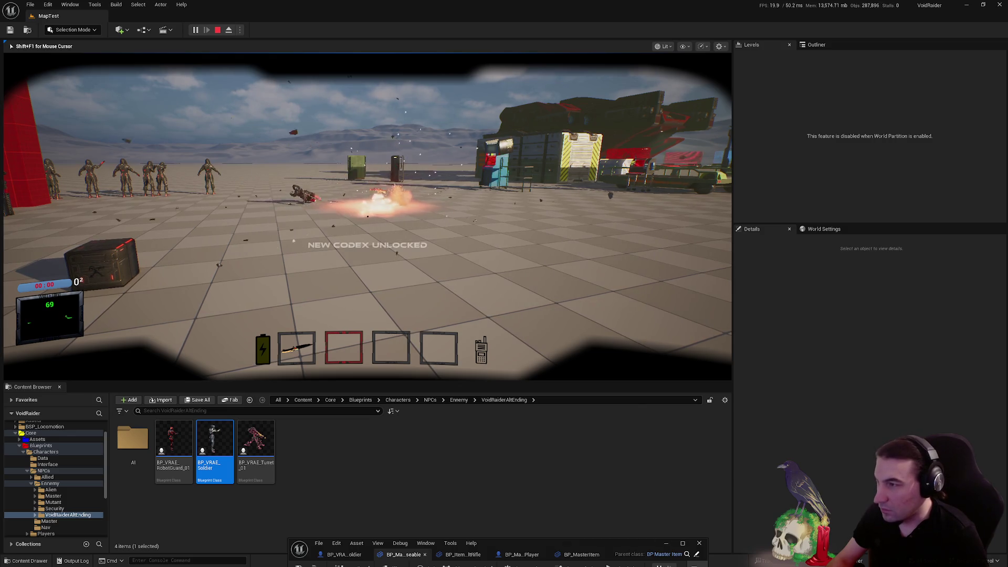
key("w")
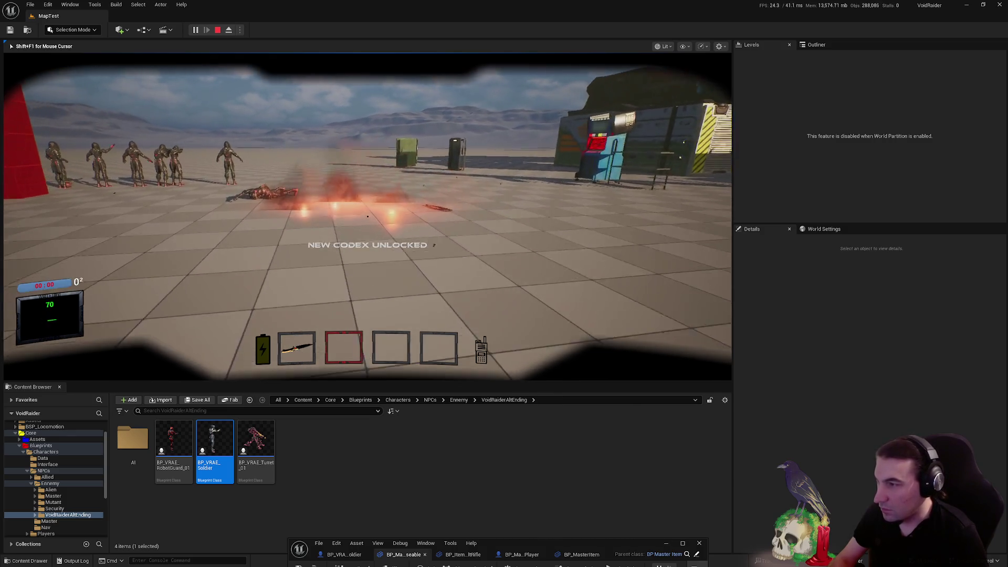
key("w")
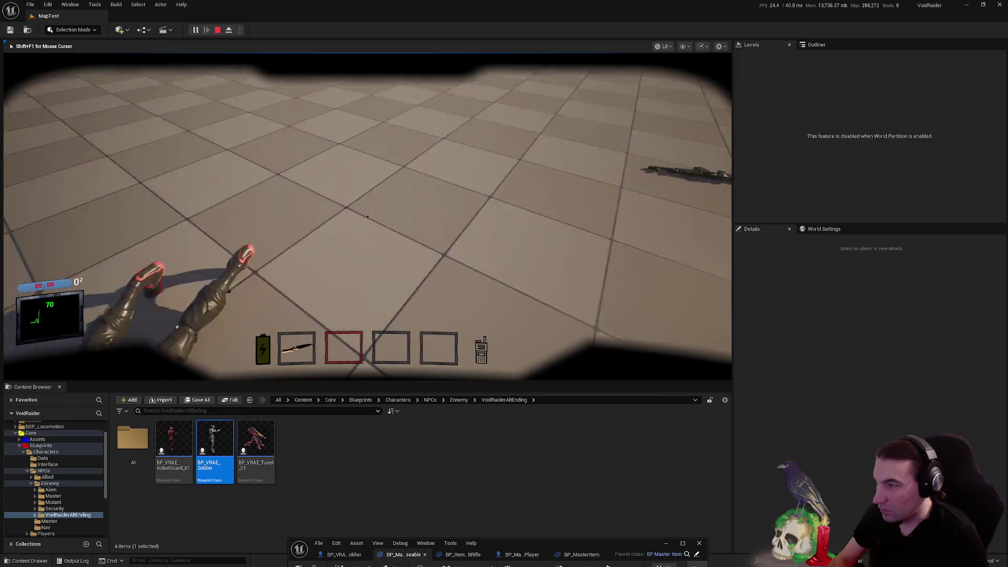
key("w")
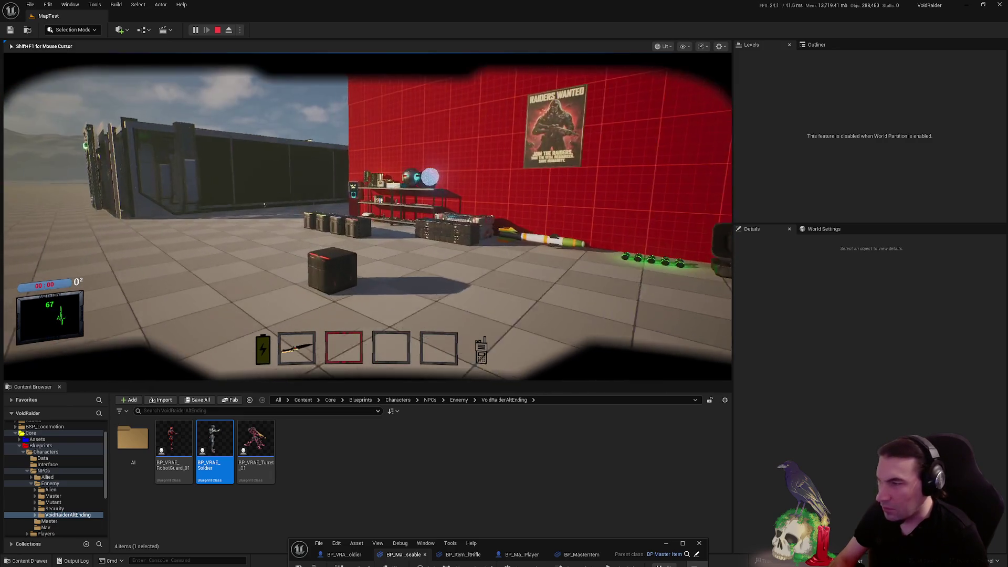
key("Escape")
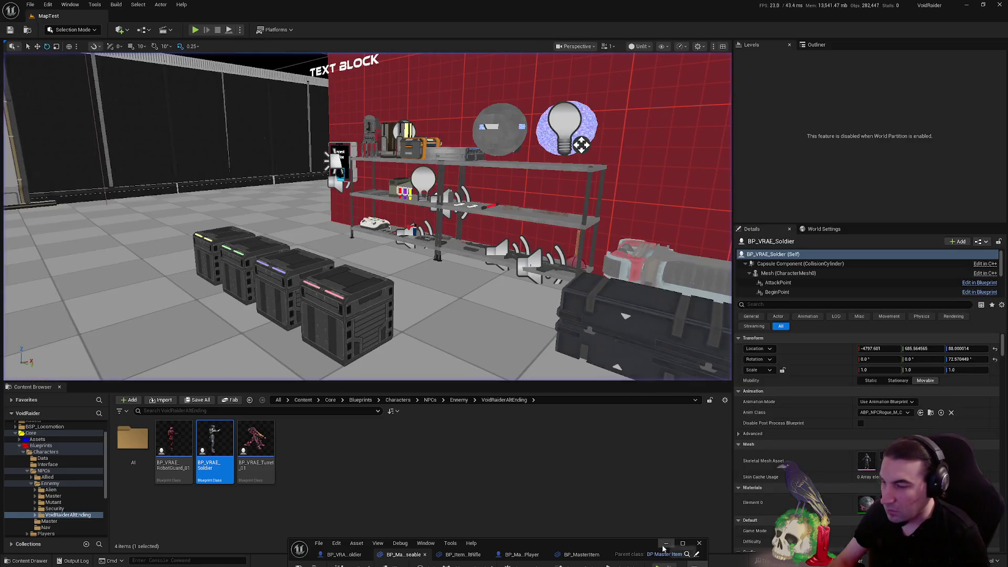
Enlarge the Blueprint editor to review the ShootNPC graph, then close it
left_click_drag(629, 555, 656, 240)
double_click(656, 240)
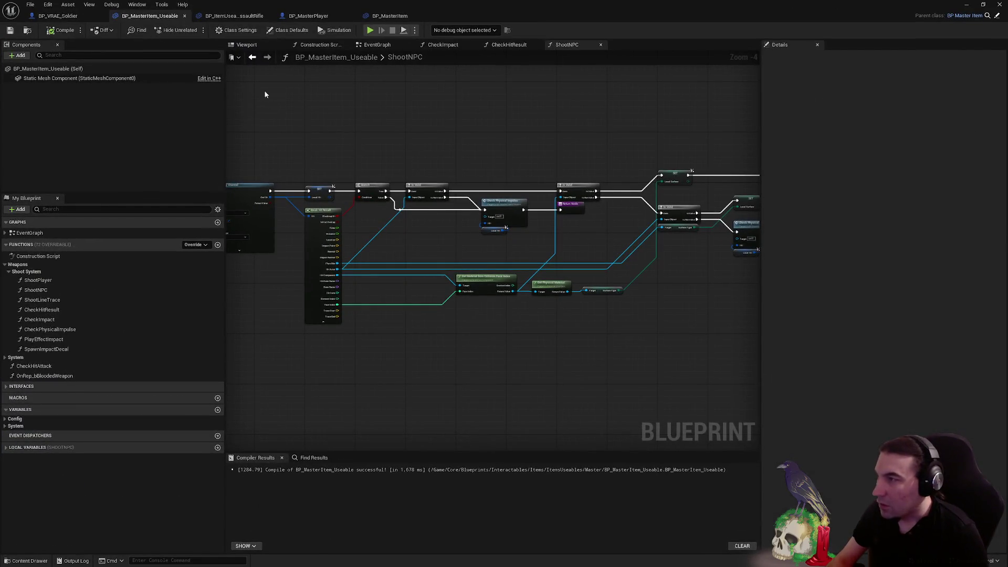
left_click(999, 4)
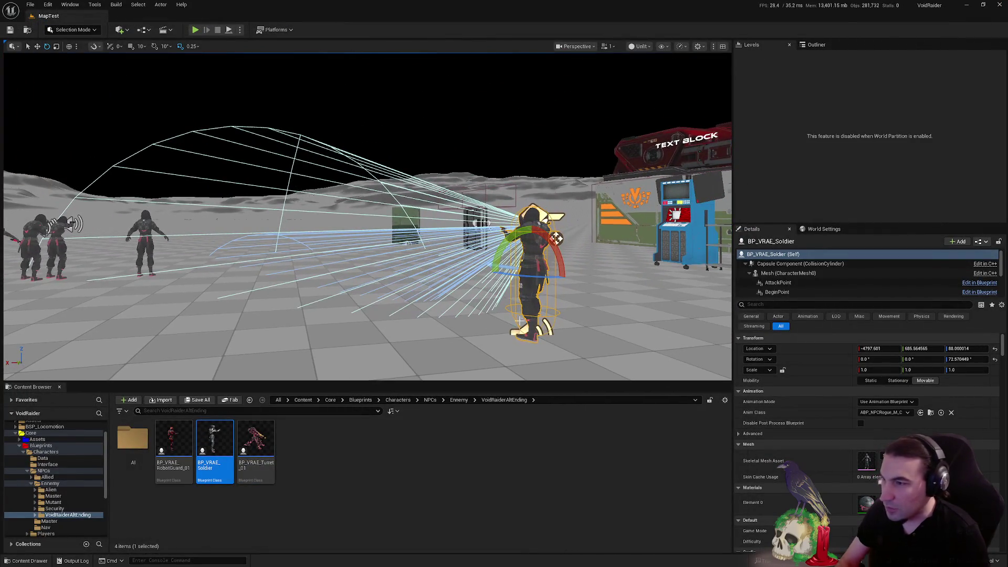
Reselect the soldier in the level and save all modified content with Save Selected
left_click(525, 282)
left_click(525, 283)
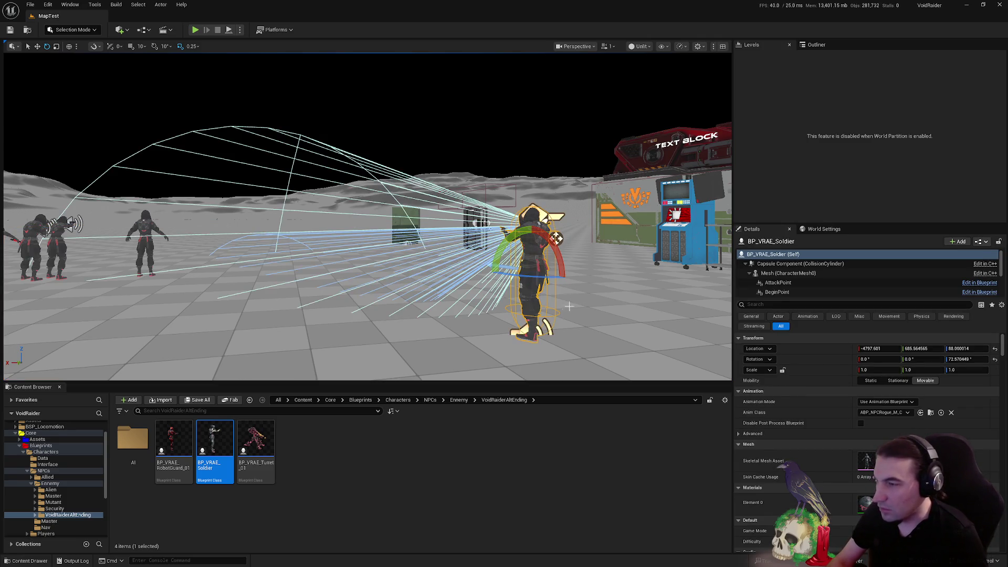
right_click(517, 314)
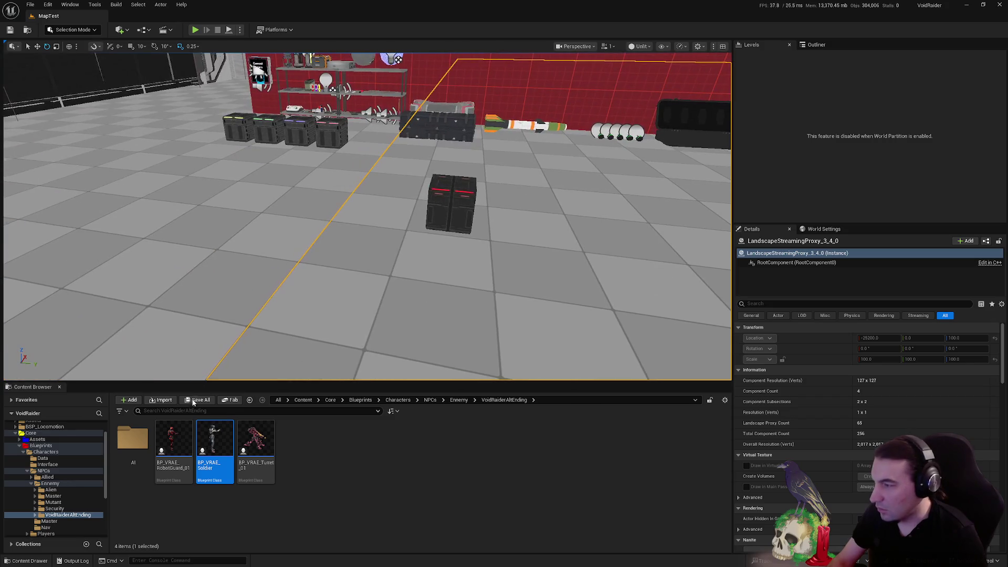
left_click(191, 402)
left_click(569, 376)
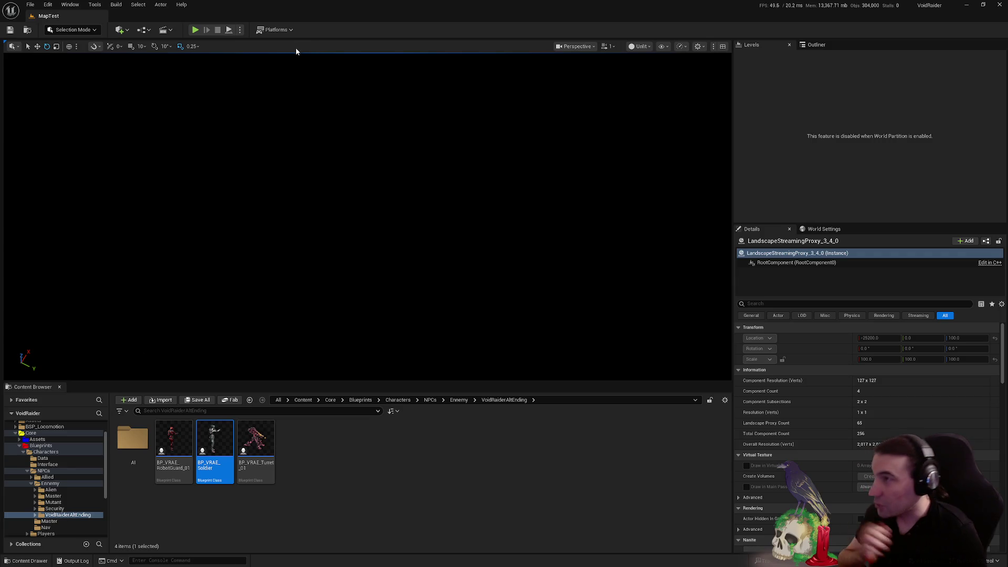
Switch the viewport to Lit and filter Core > Assets > Interactables > Meshes for 'grenade'
left_click(640, 46)
left_click(652, 64)
left_click(65, 491)
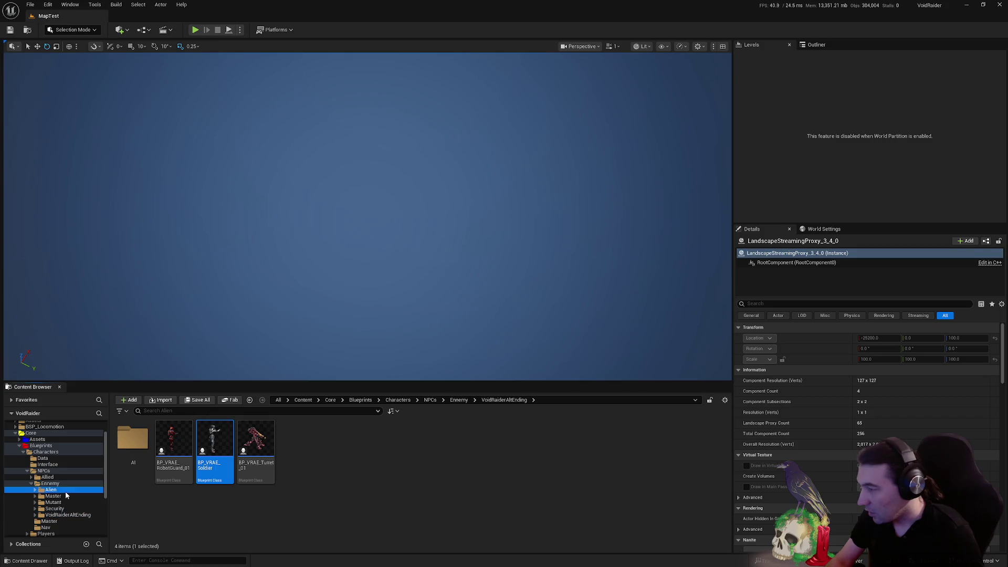
left_click(26, 470, "ctrl")
left_click(23, 453, "ctrl")
double_click(38, 439)
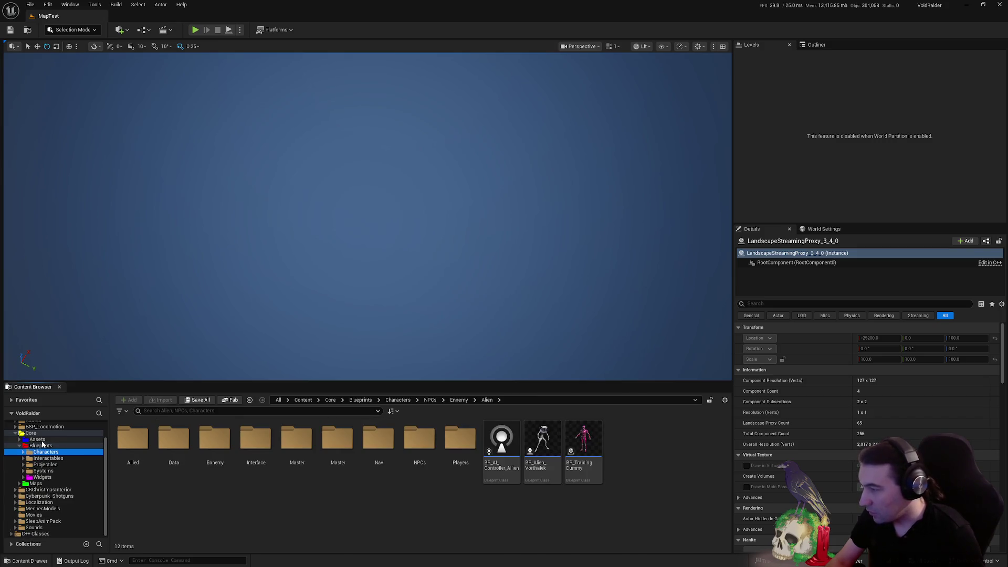
double_click(296, 439)
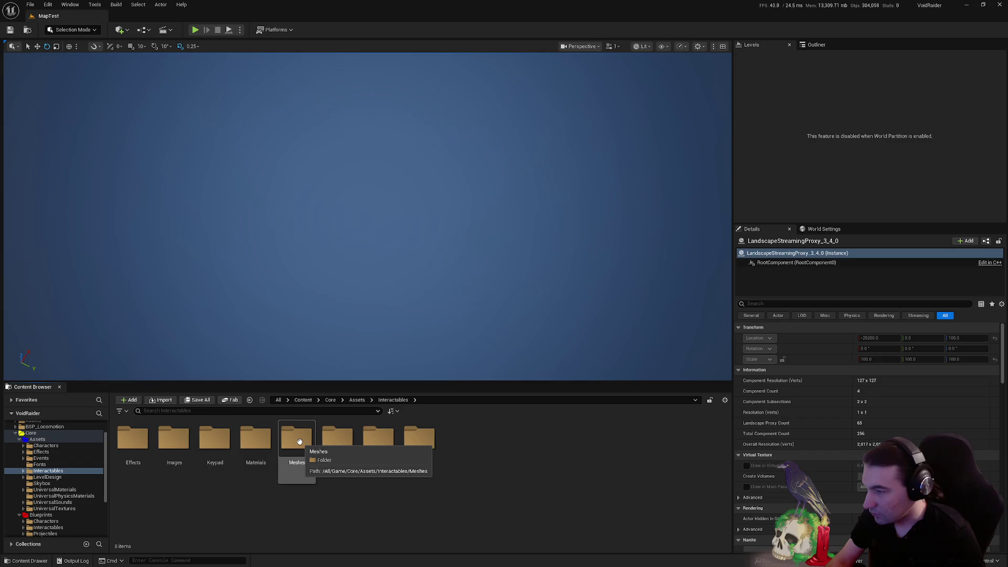
double_click(298, 440)
left_click(305, 411)
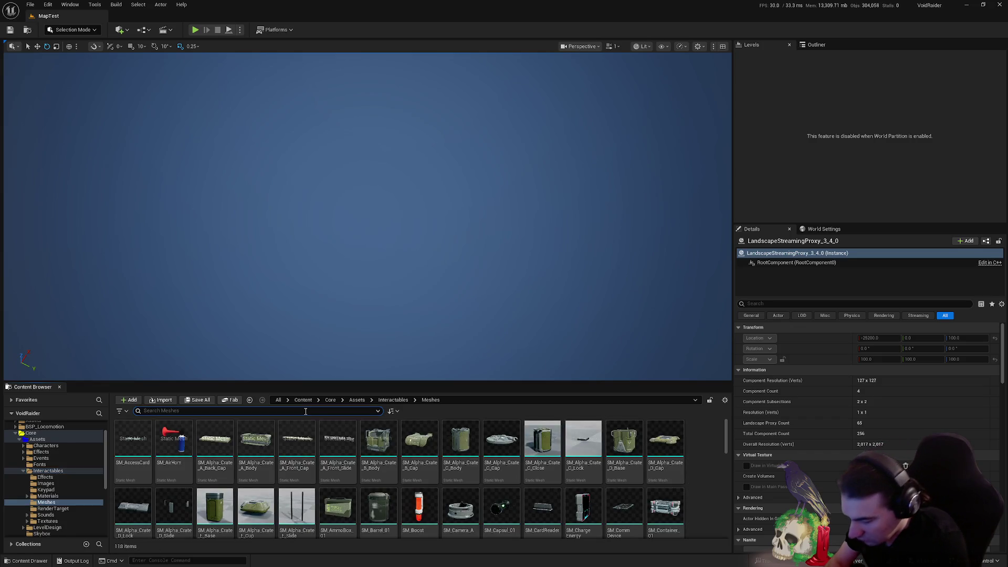
type("grenade")
Drop SM_Grenade_02_02 into the level, screenshot it with Win+Shift+S, then delete it
mouse_move(291, 437)
left_mouse_down()
mouse_move(433, 251)
mouse_move(432, 235)
left_mouse_up()
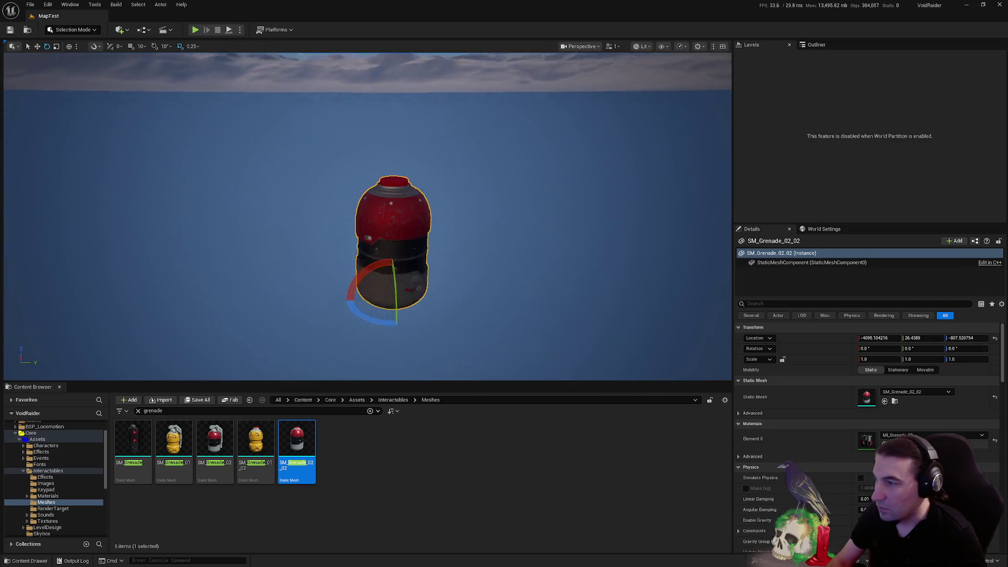
left_click(497, 279)
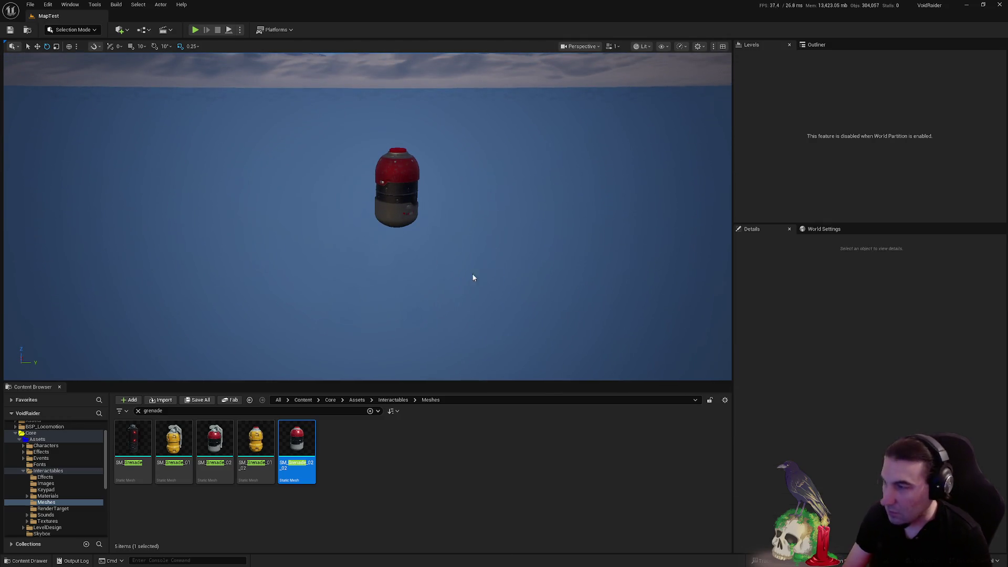
key("super+shift+s")
left_click_drag(325, 120, 474, 254)
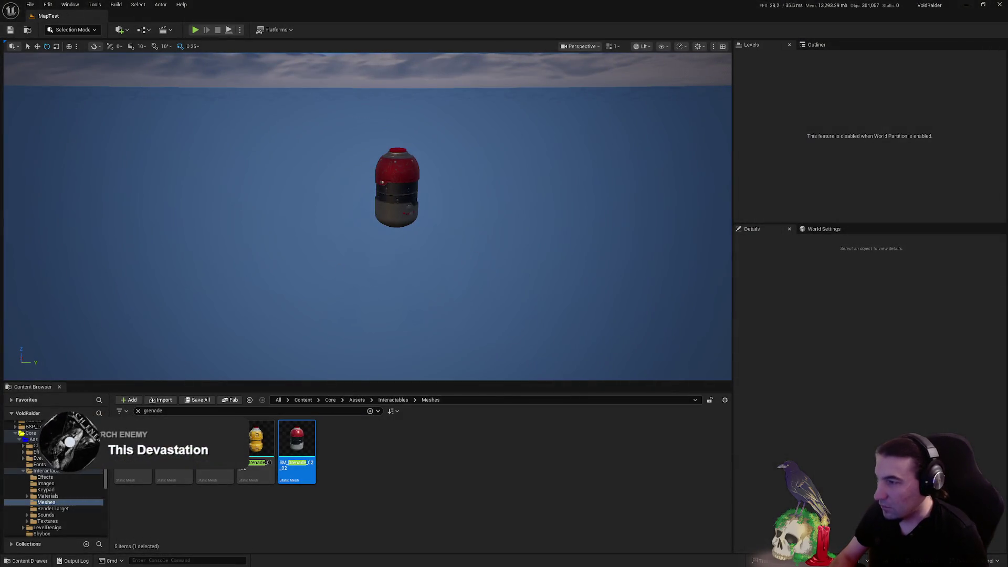
left_click(410, 172)
key("Delete")
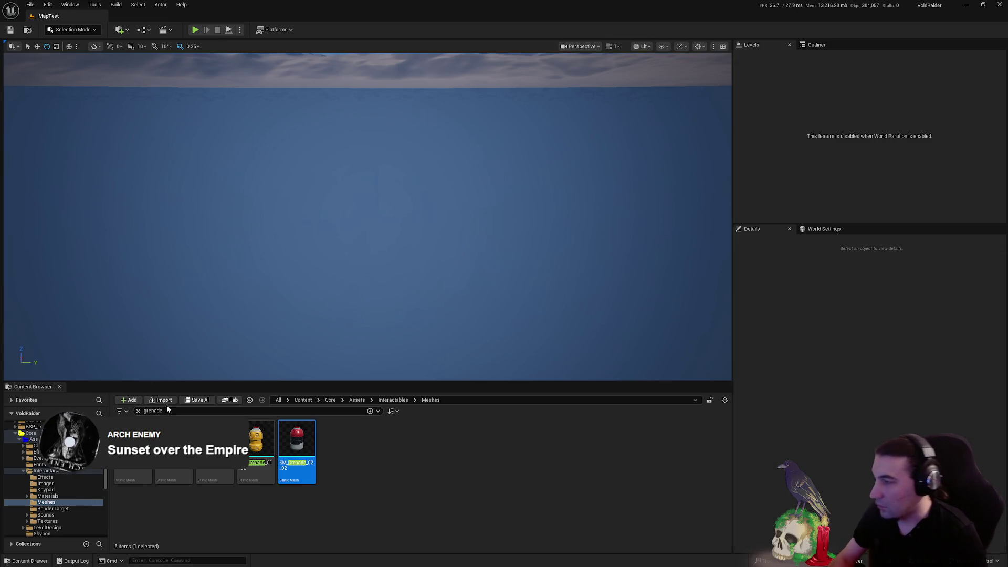
mouse_move(433, 16)
left_mouse_down()
mouse_move(423, 24)
mouse_move(504, 92)
left_mouse_up()
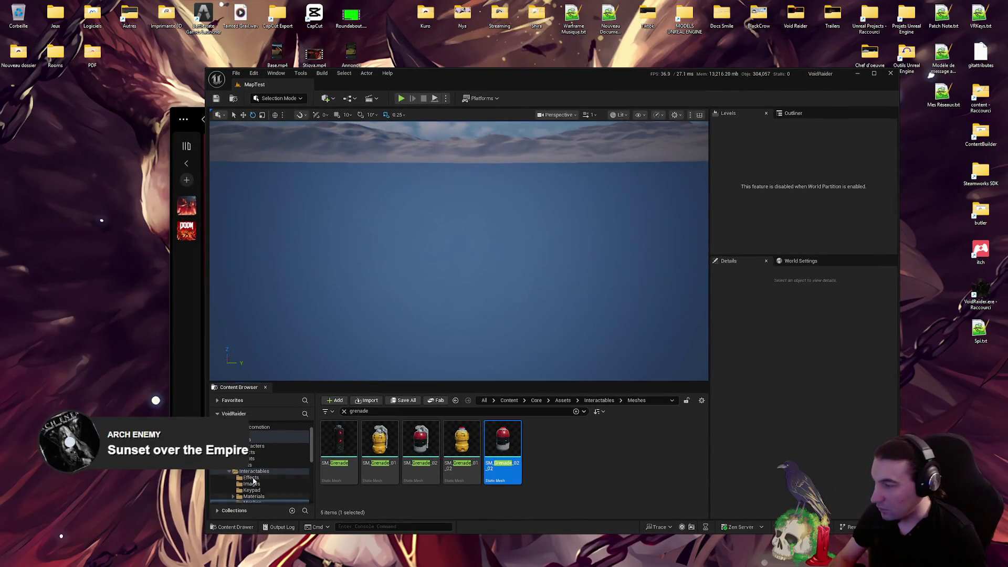
Browse the Maps and Widgets folders in the content browser, then open and dismiss the Start menu
left_click(226, 439)
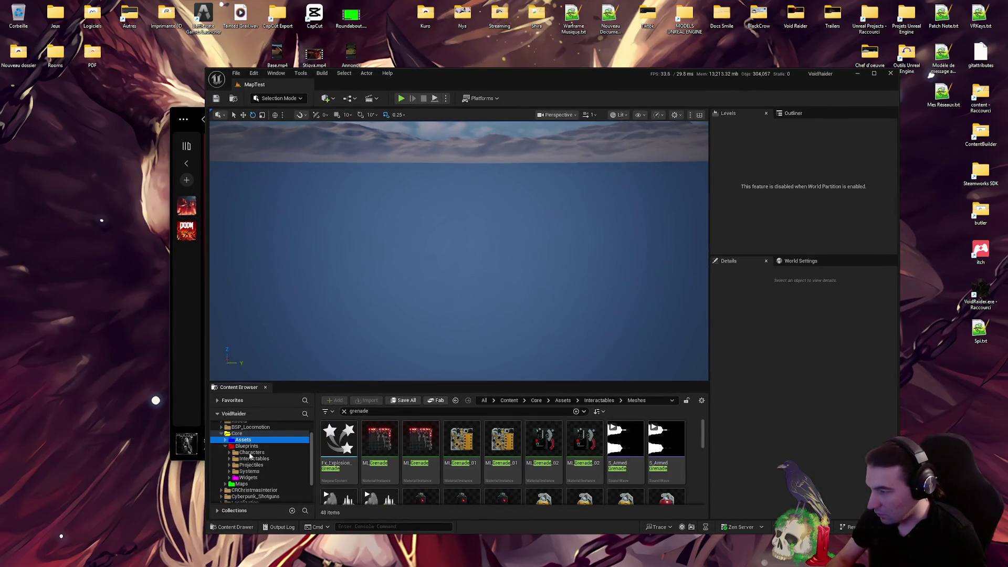
left_click(241, 483)
left_click(249, 477)
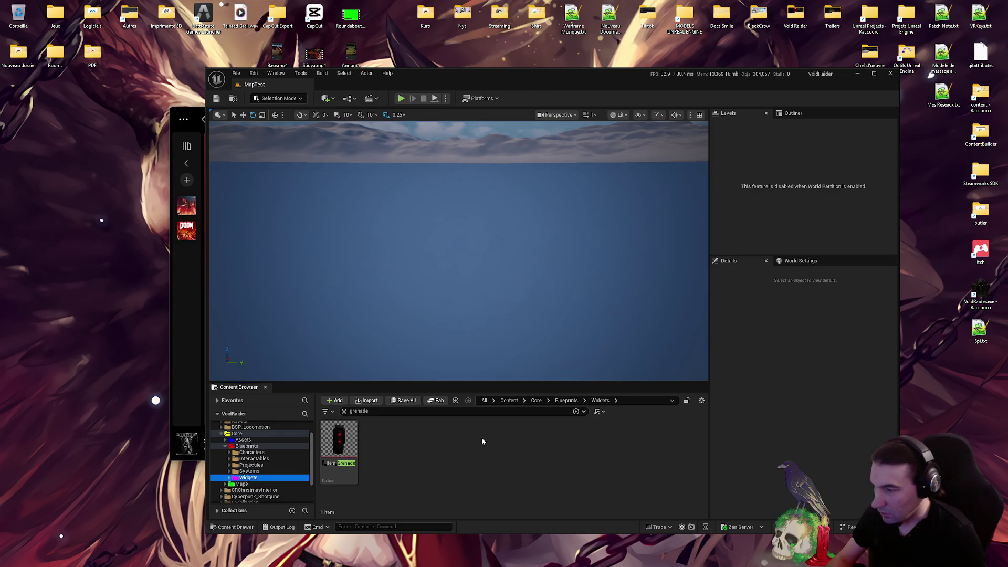
left_click(408, 557)
left_click(408, 557)
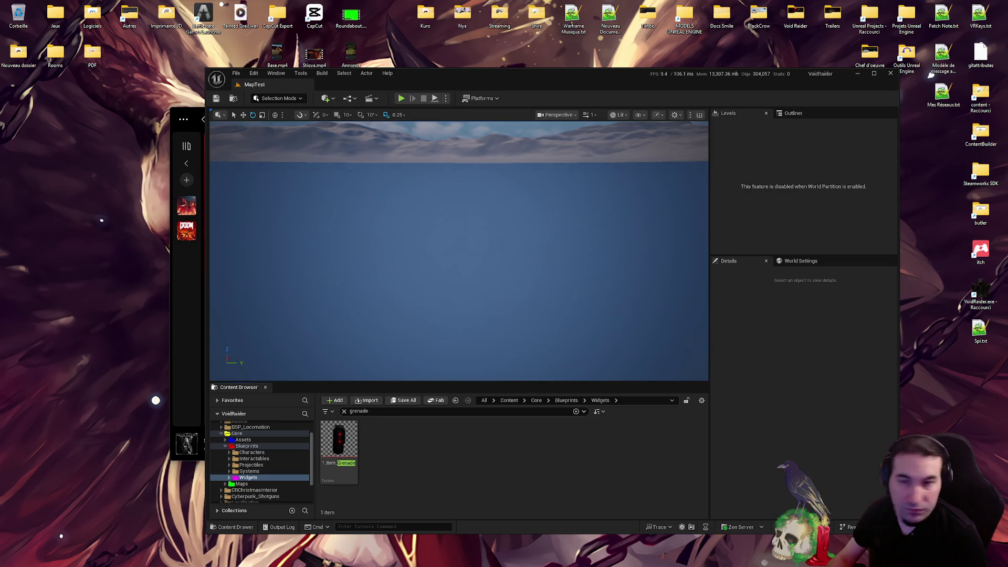
Open the character PNG from the Kuro folder in PhotoFiltre and close the Explorer window
double_click(425, 15)
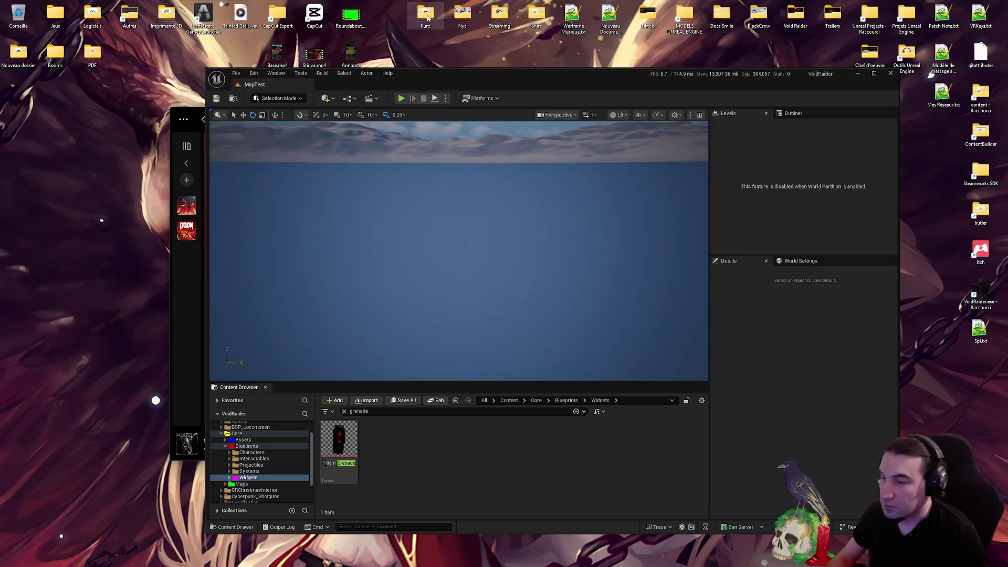
double_click(446, 327)
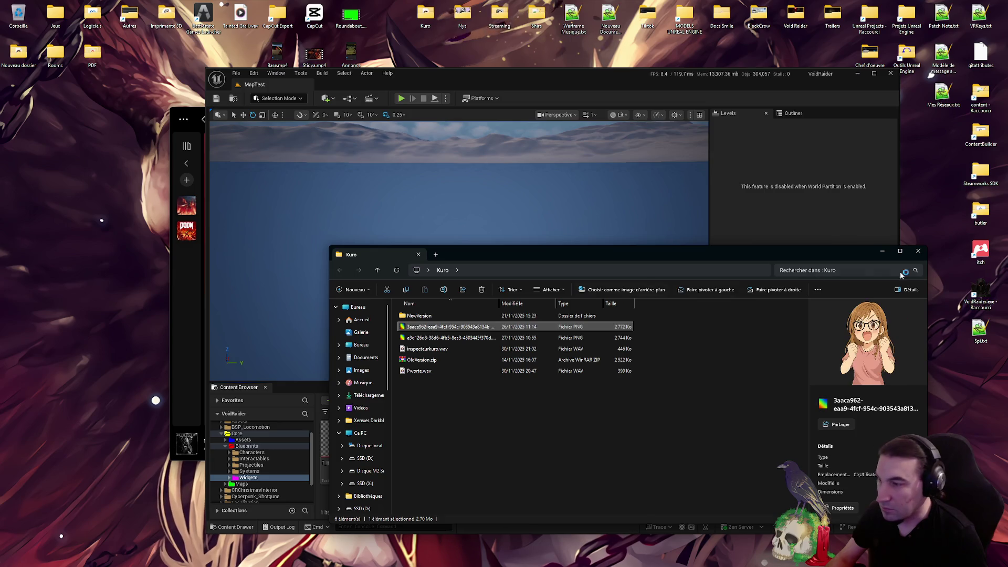
left_click(918, 251)
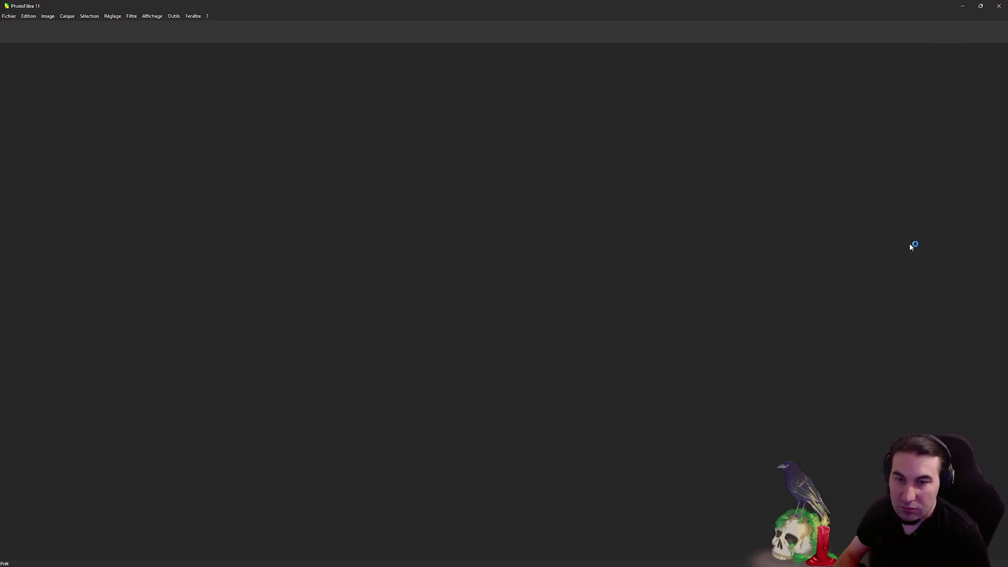
Paste the grenade capture as a new image with Coller en tant qu'image and close the character PNG
right_click(419, 205)
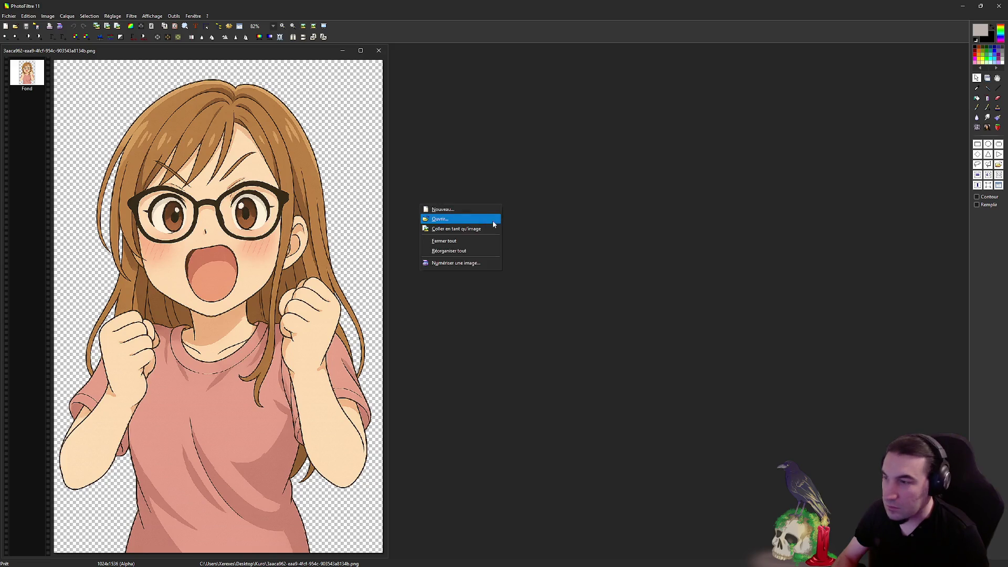
left_click(460, 227)
left_click(378, 50)
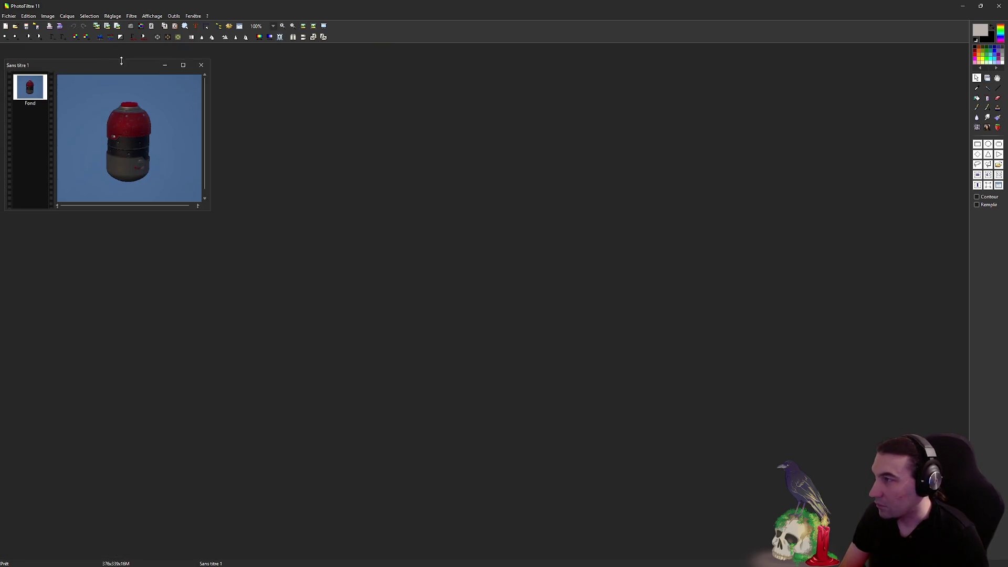
mouse_move(121, 67)
left_mouse_down()
mouse_move(122, 81)
mouse_move(338, 221)
mouse_move(318, 176)
left_mouse_up()
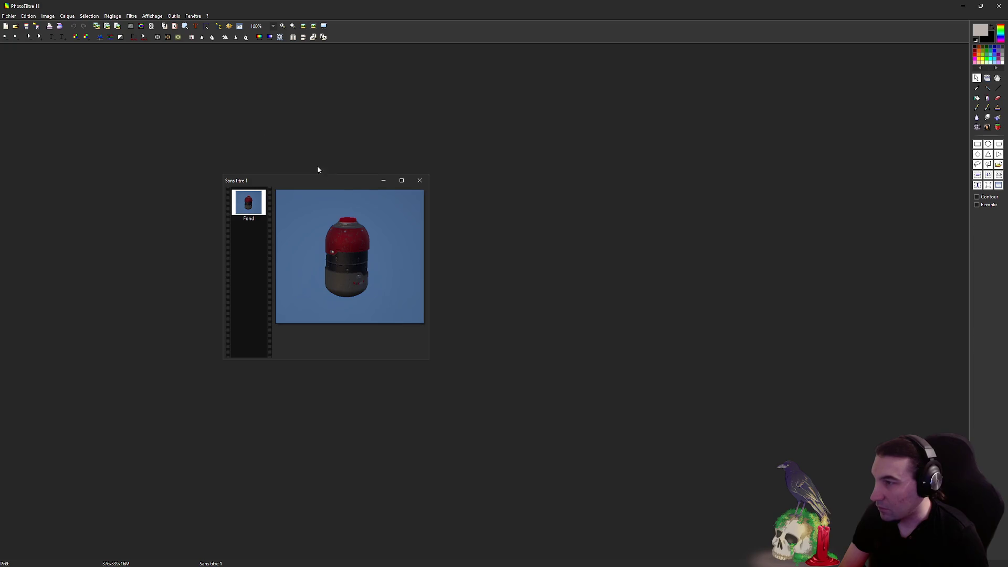
Check Image > Taille de l'image without resizing, then restore PhotoFiltre to a smaller window
left_click(48, 15)
left_click(79, 48)
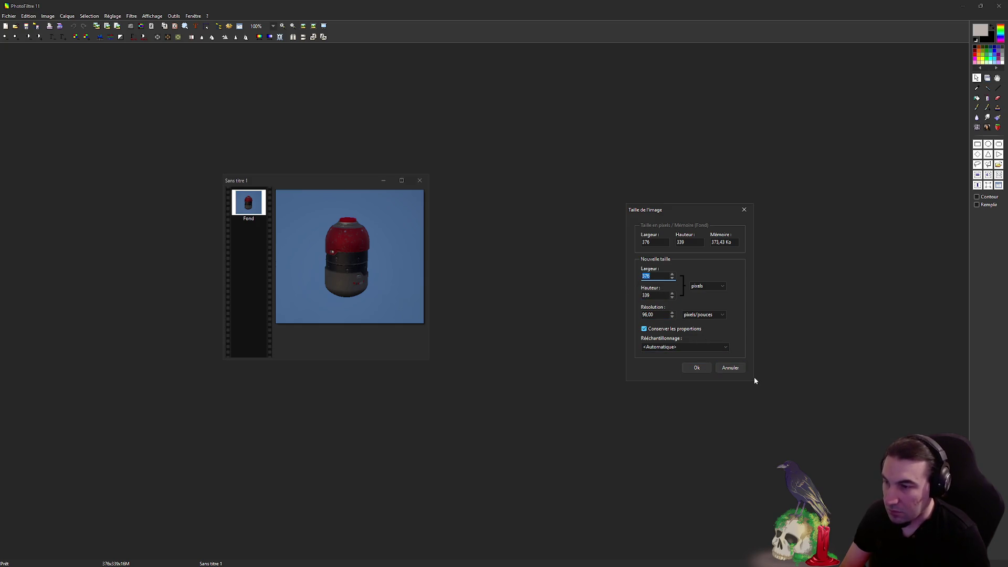
left_click(729, 368)
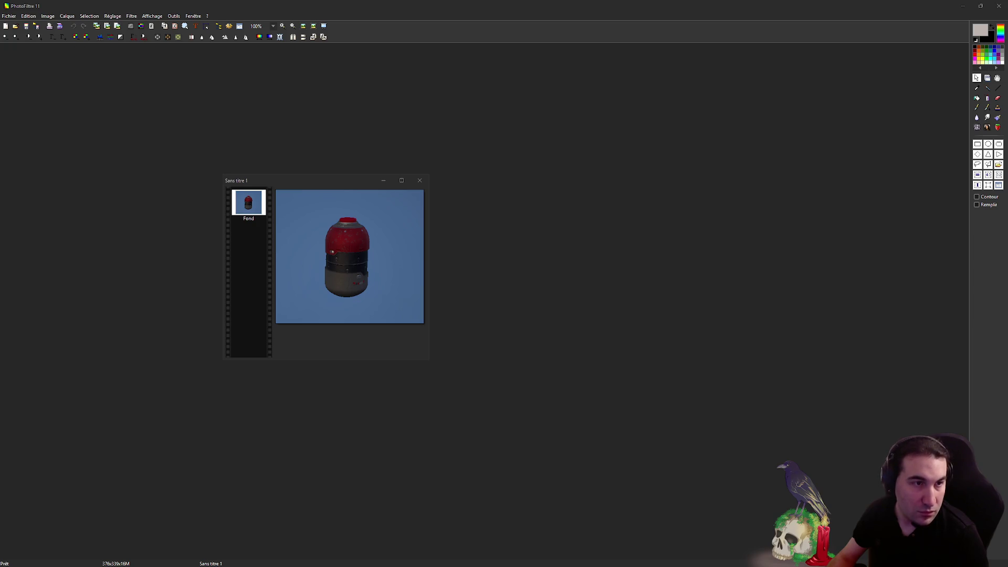
key("super+Down")
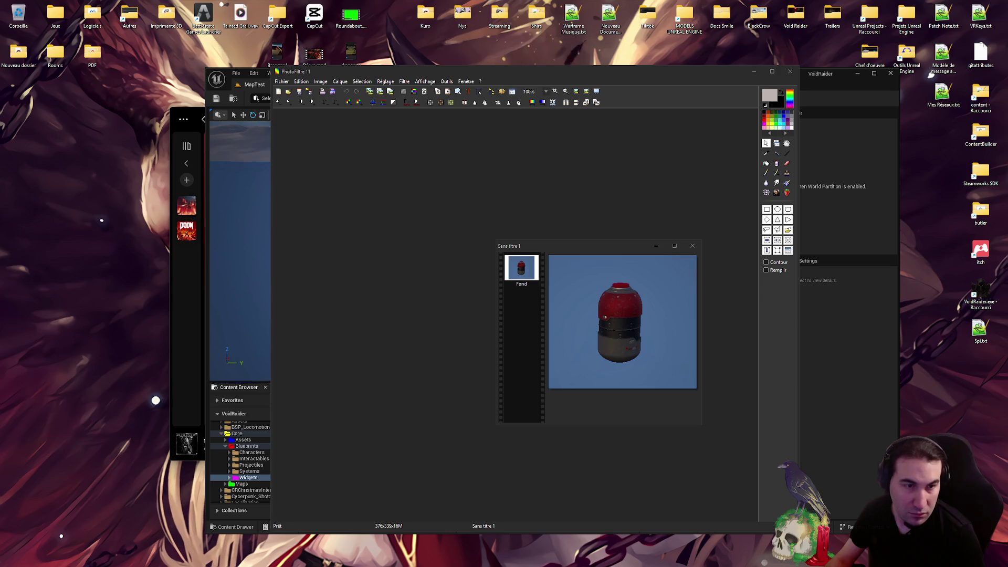
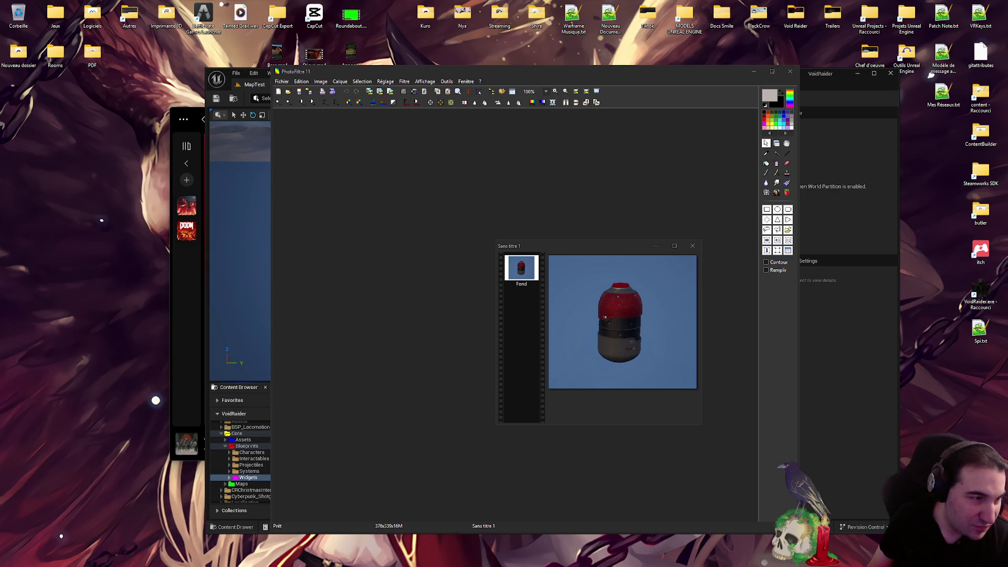
Discard the Sans titre 1 grenade snapshot in PhotoFiltre without saving and switch back to Unreal Editor
key("super")
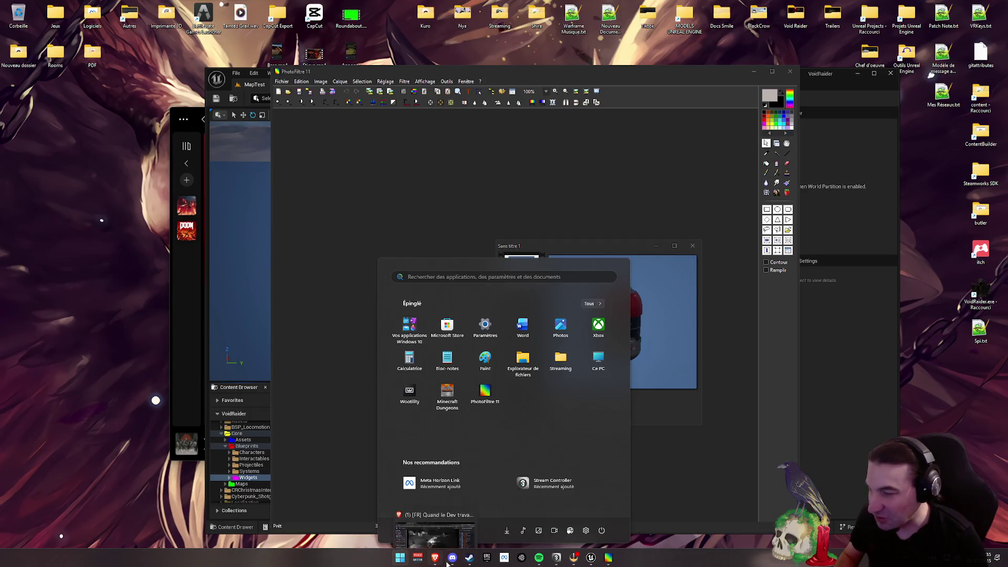
key("super")
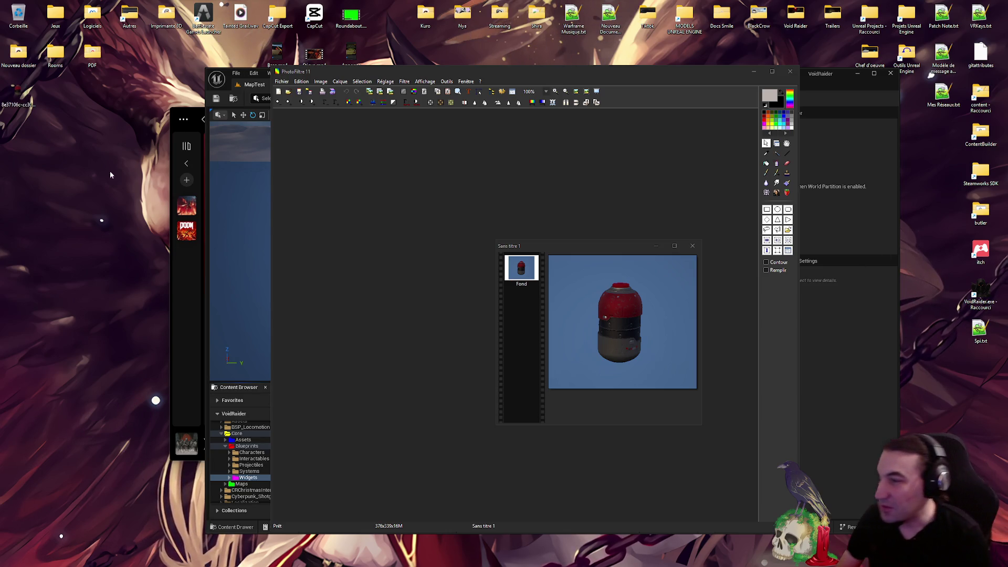
left_click(691, 246)
left_click(555, 321)
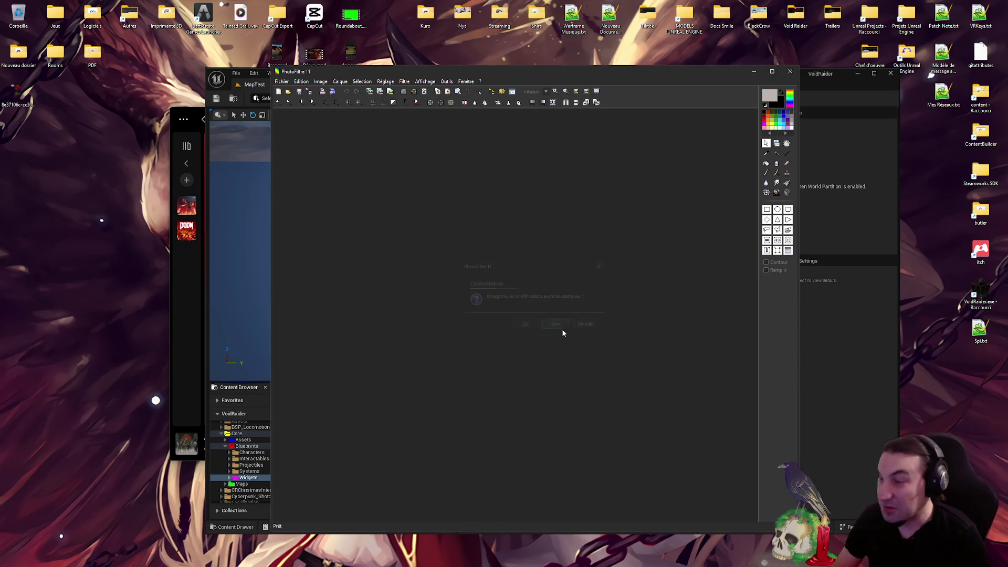
key("alt+Tab")
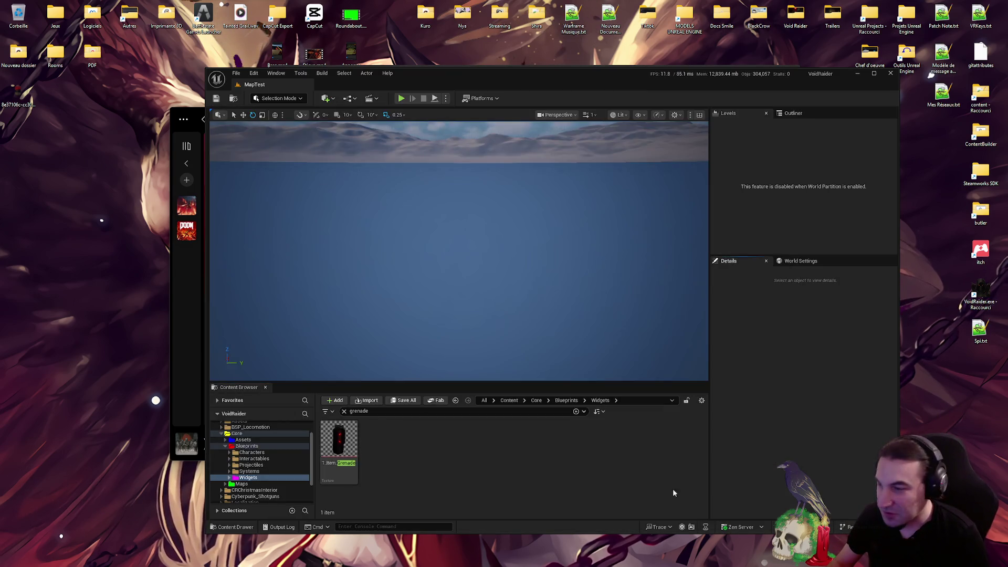
Rename the desktop grenade PNG to T_Item_Grenade_02 and import it into the Widgets folder
left_click(325, 445)
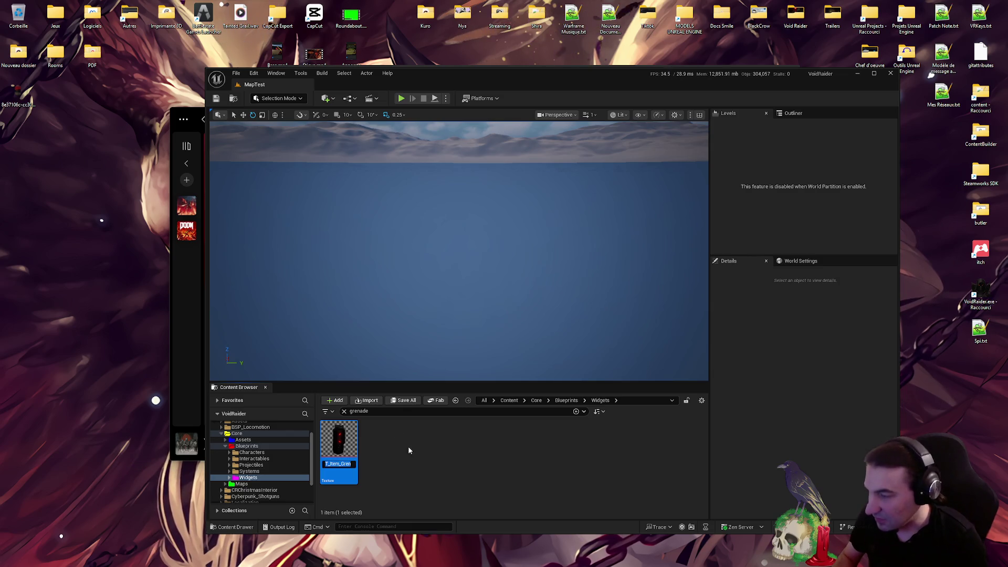
left_click(37, 134)
key("F2")
type("T_Item_Grenade")
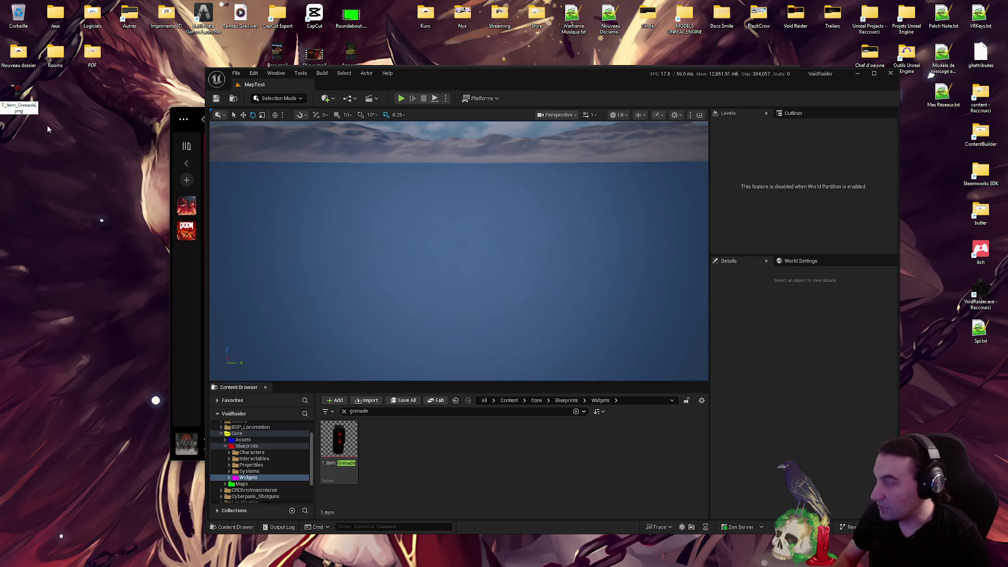
type("_02")
key("Return")
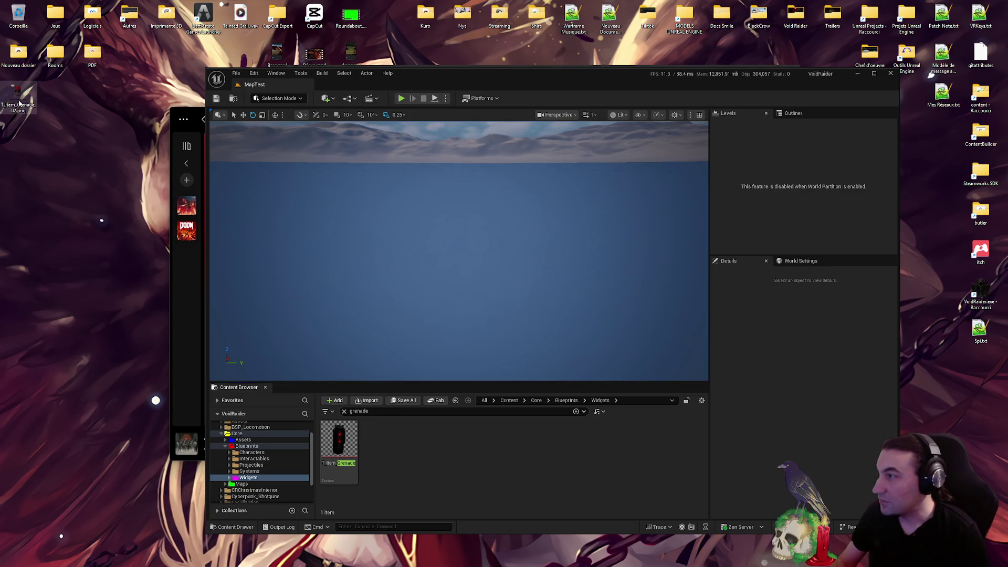
left_click_drag(438, 471, 438, 471)
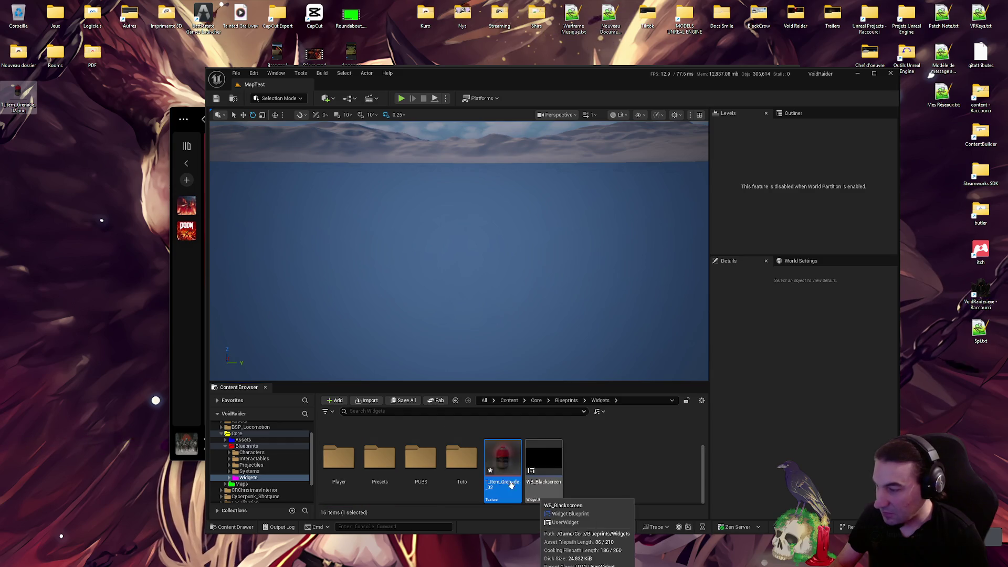
Move T_Item_Grenade_02 into Widgets > Items > Images and open it in the texture editor
scroll(502, 473, "up", 2)
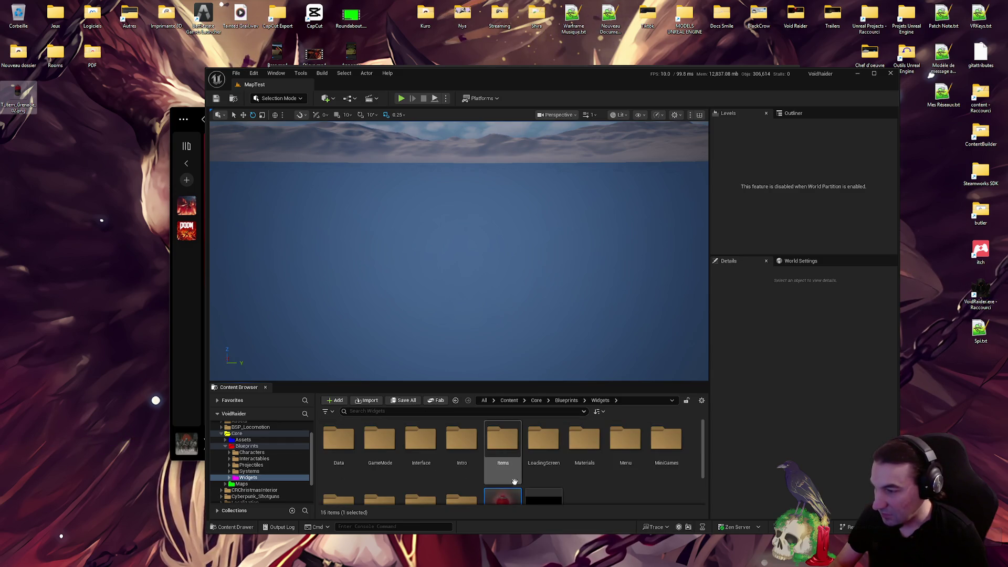
left_click_drag(504, 482, 504, 454)
left_click(517, 463)
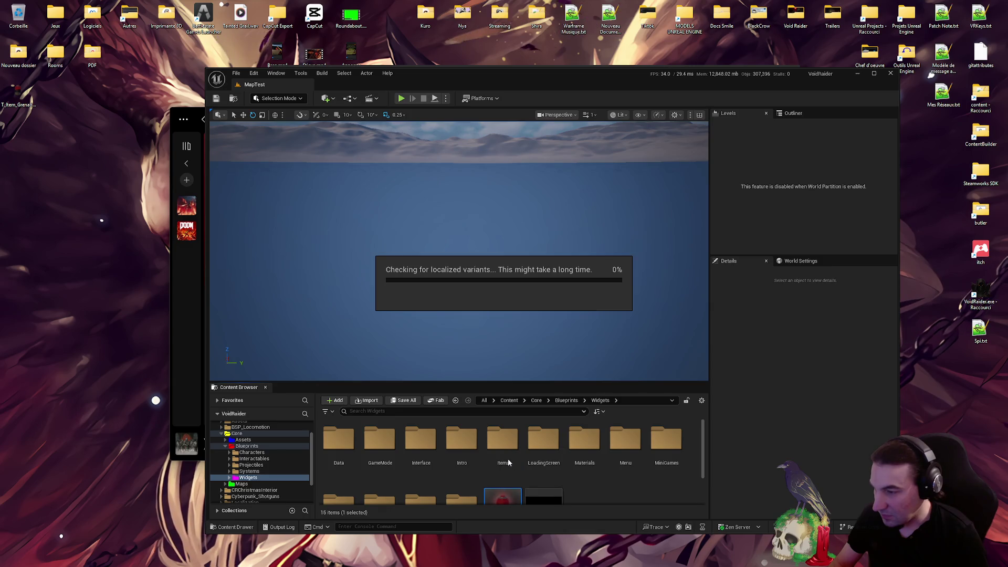
double_click(508, 447)
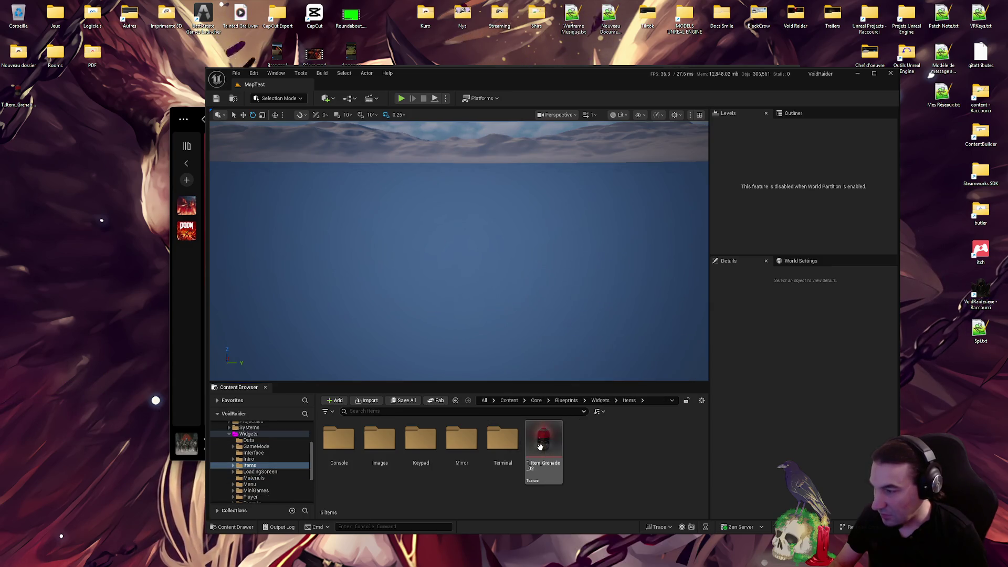
left_click_drag(543, 444, 376, 452)
left_click(389, 462)
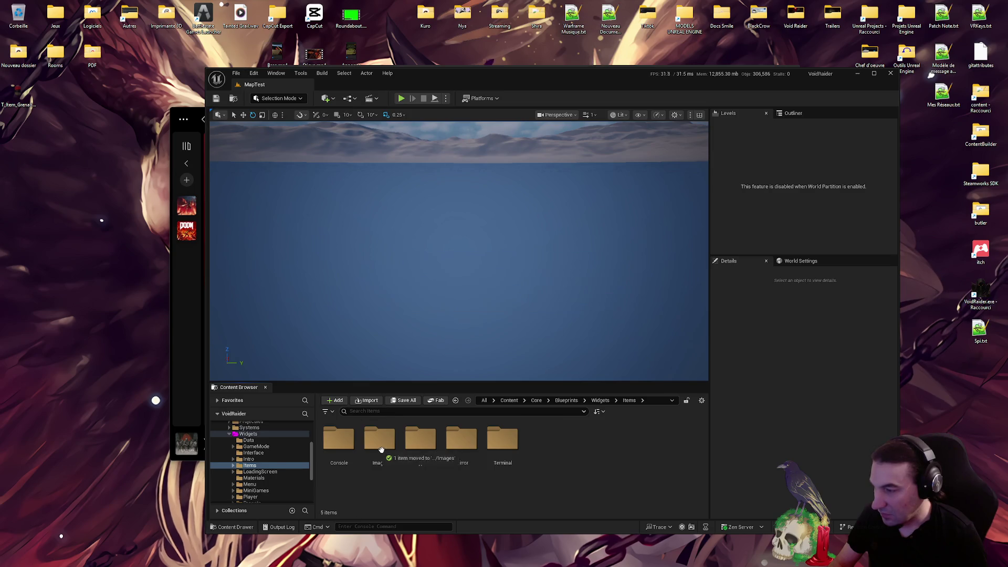
double_click(379, 447)
left_click(426, 461)
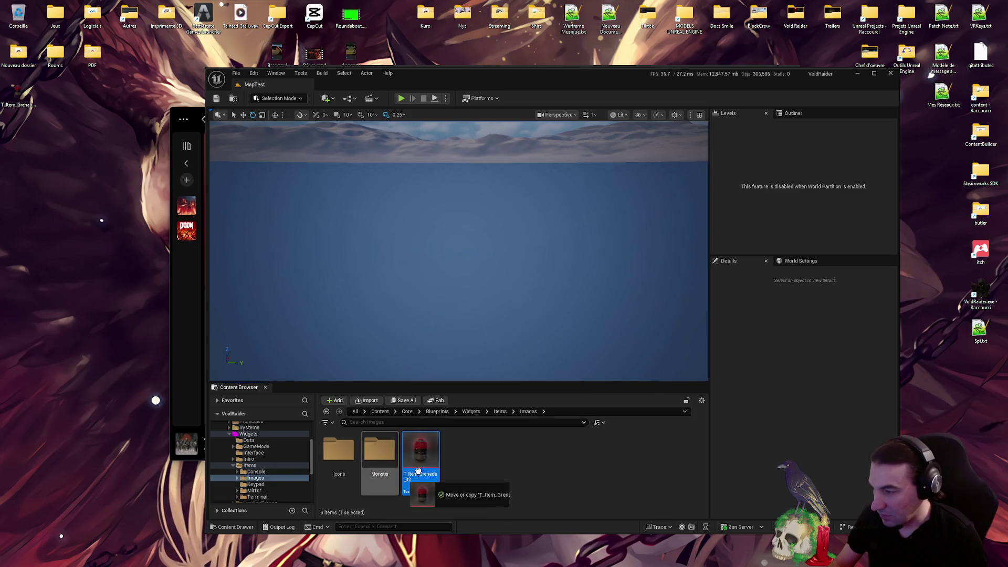
double_click(427, 460)
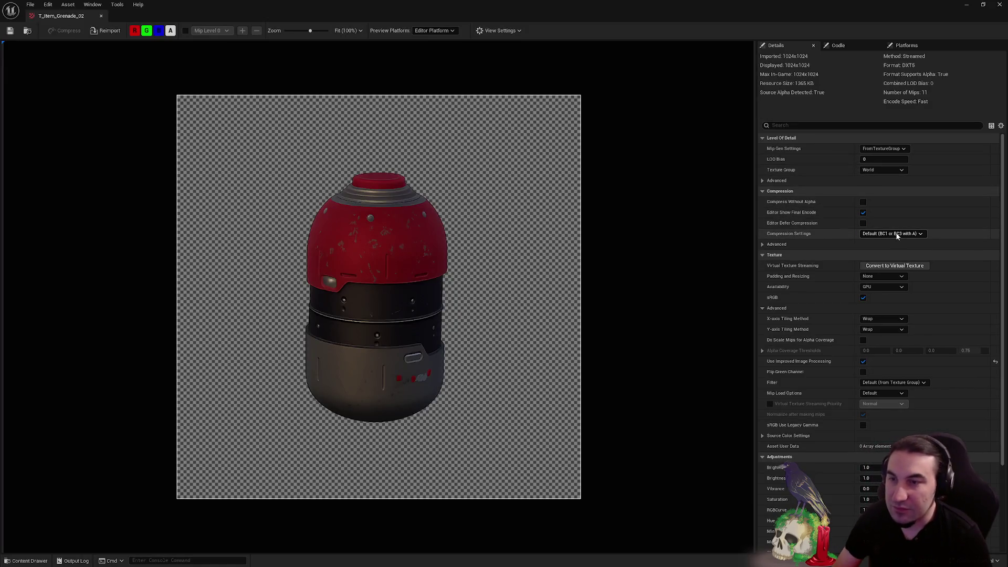
Give T_Item_Grenade_02 UserInterface2D (RGBA8) compression, the UI texture group and NoMipmaps, then save and close
left_click(896, 233)
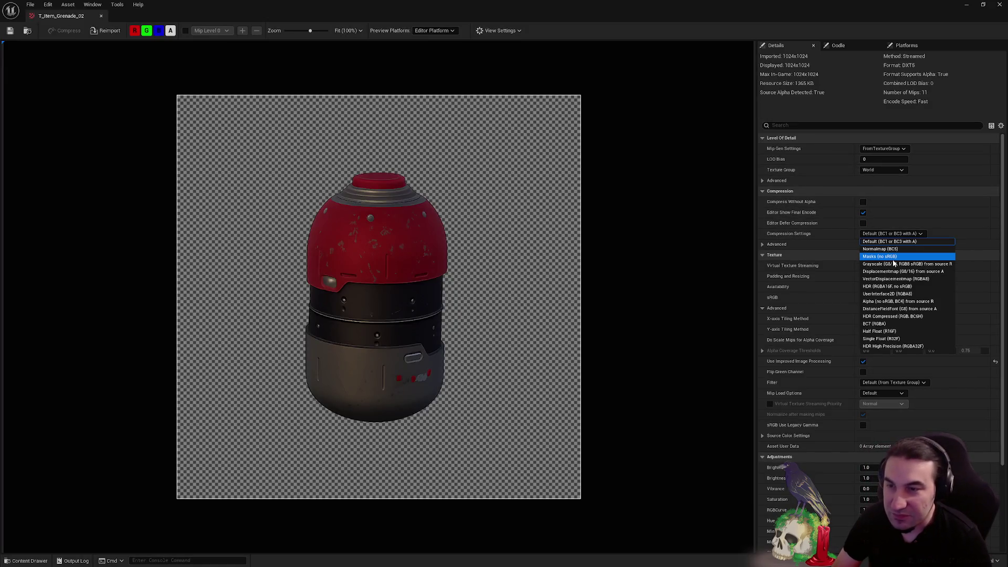
left_click(891, 294)
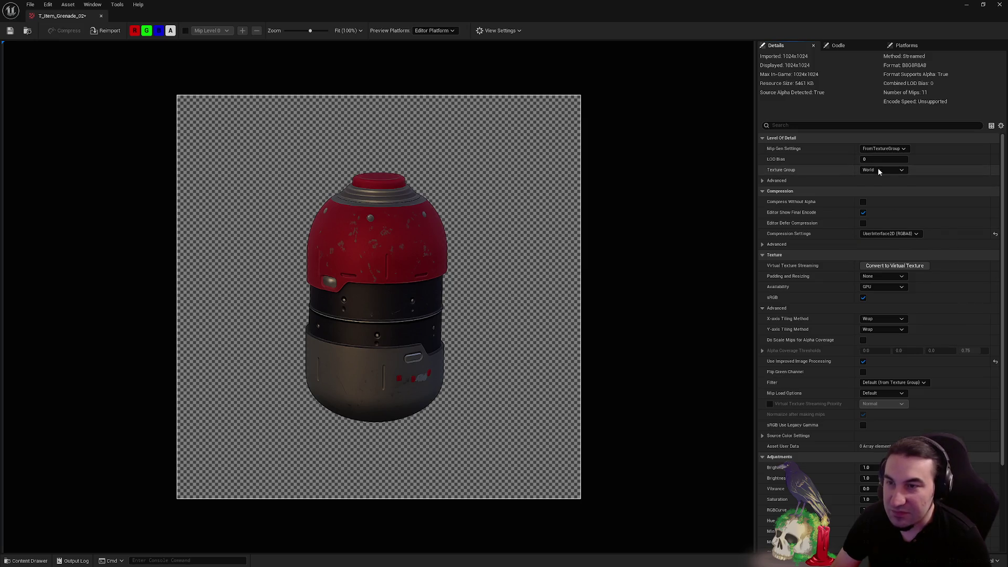
left_click(879, 170)
left_click(889, 301)
left_click(897, 149)
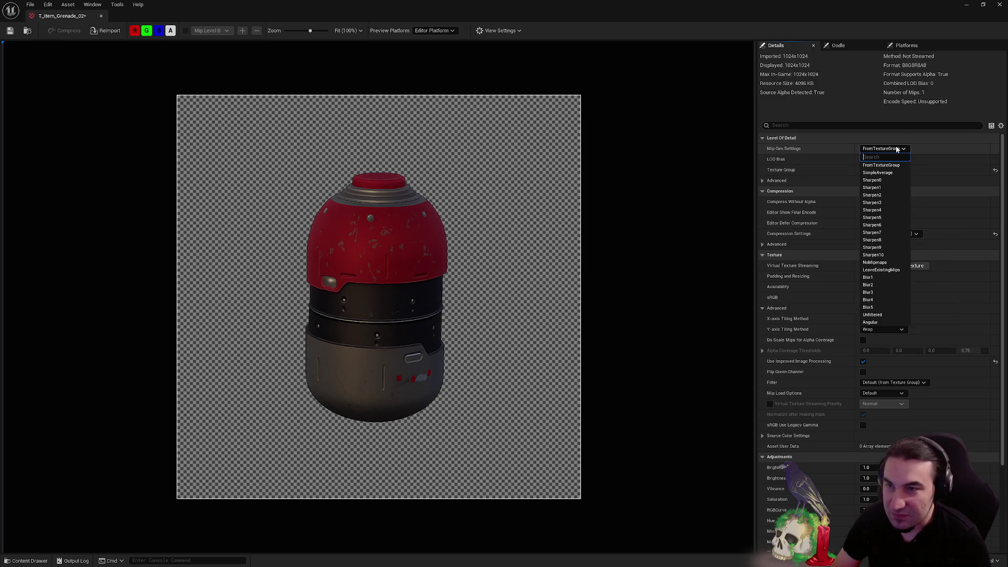
left_click(895, 262)
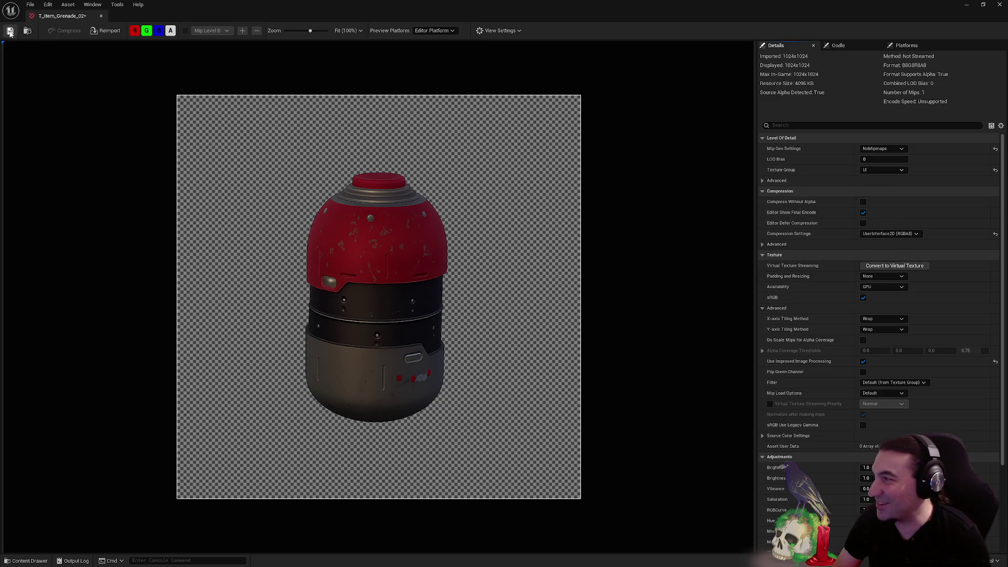
left_click(1000, 5)
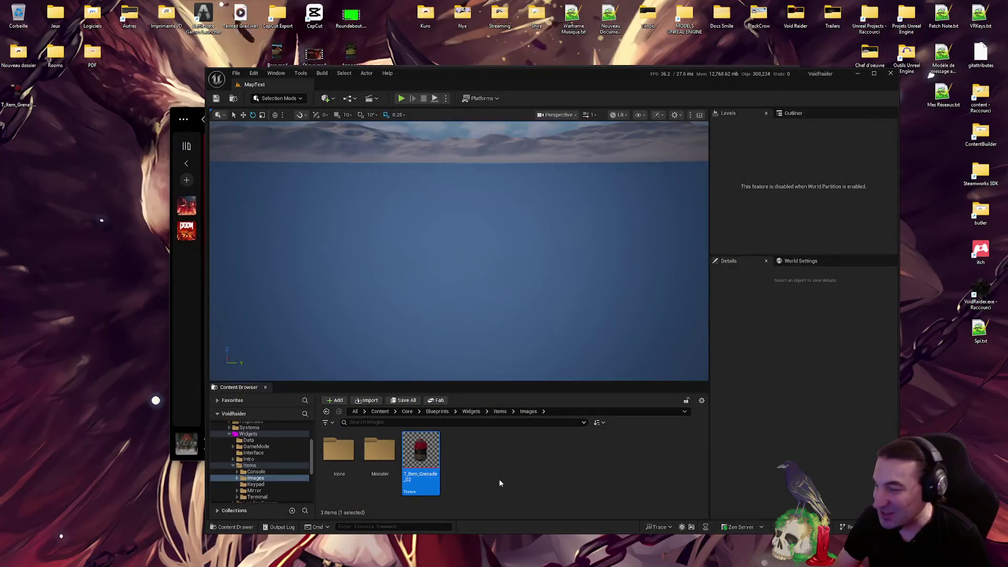
Move the grenade texture into the Icone folder, open it, and minimise the music player
left_click_drag(421, 451, 380, 470)
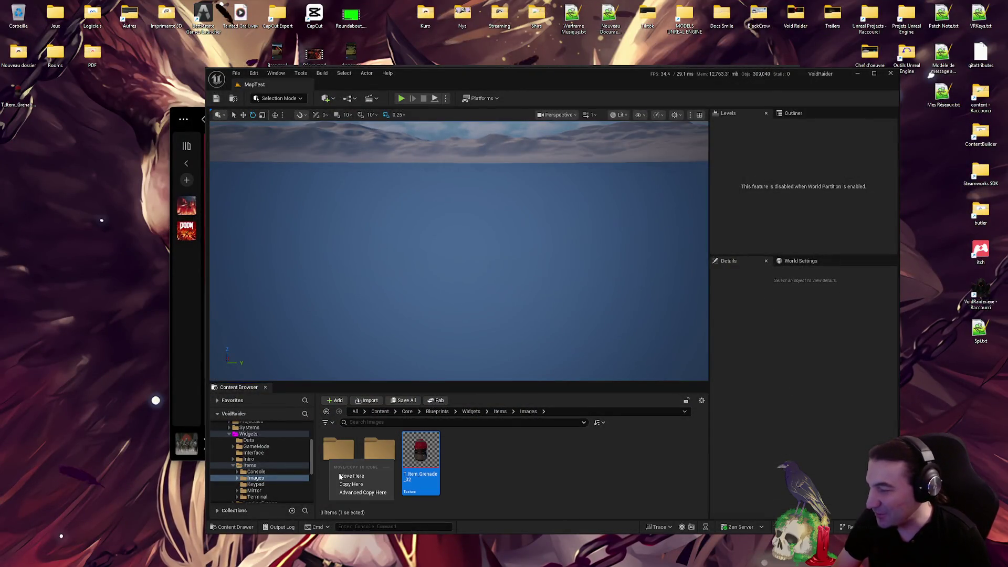
double_click(338, 462)
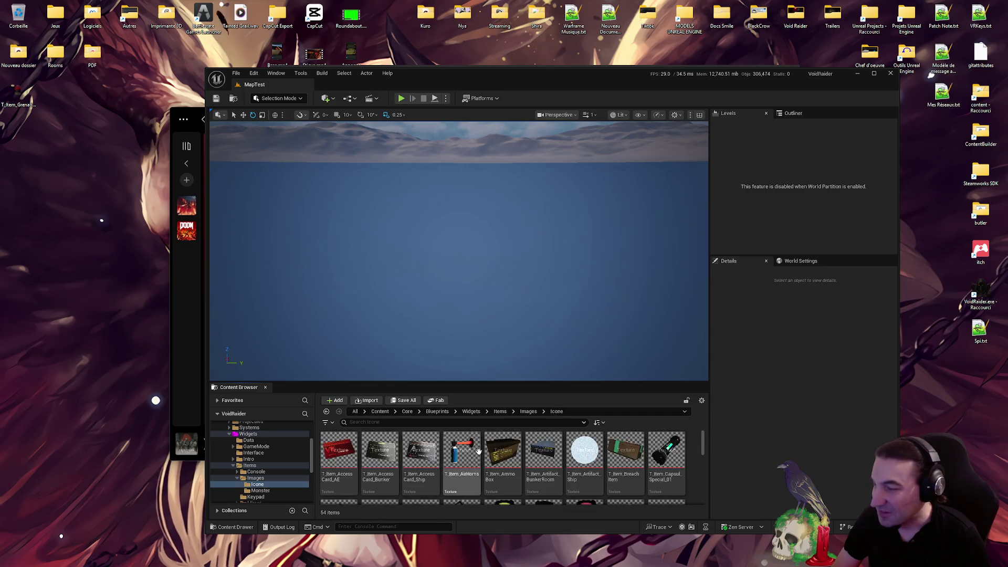
left_click(188, 320)
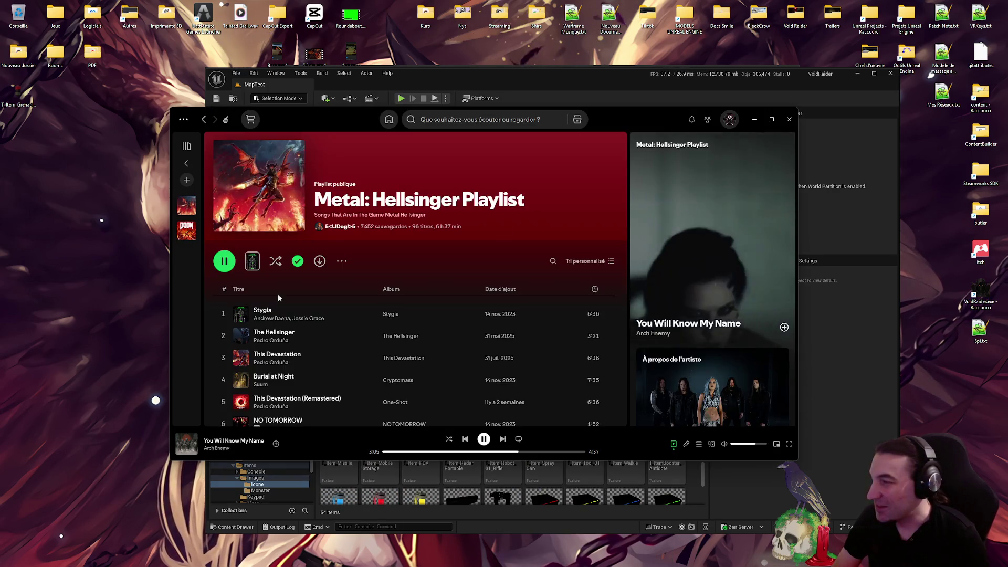
left_click(754, 120)
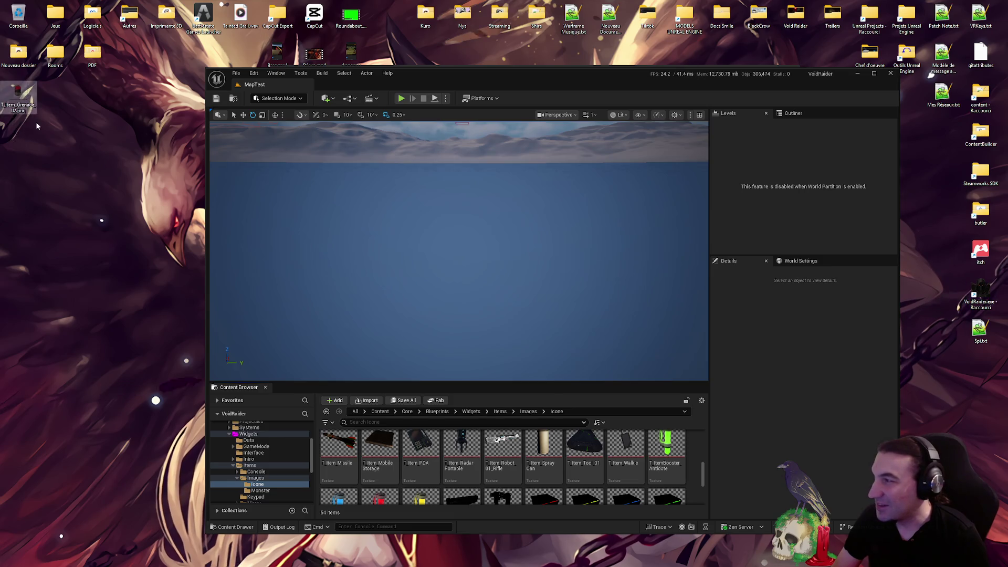
Empty the Recycle Bin and drag the Unreal window aside to reveal PhotoFiltre
right_click(6, 27)
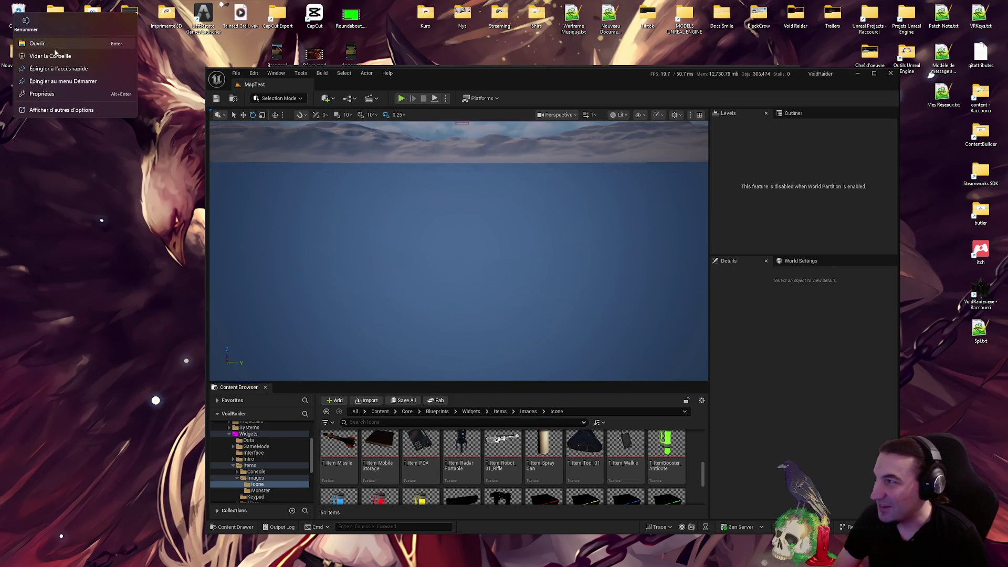
left_click(31, 49)
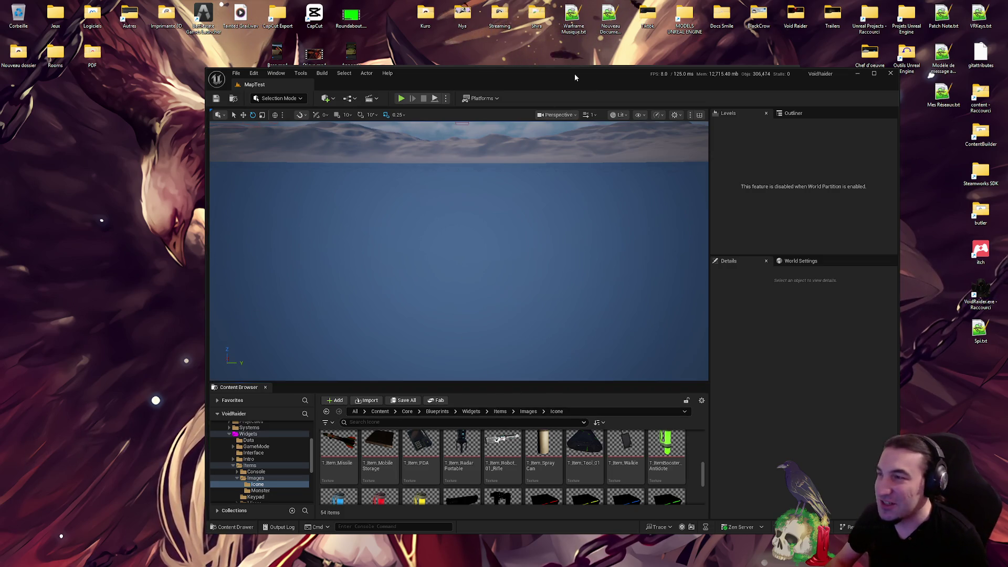
mouse_move(574, 74)
left_mouse_down()
mouse_move(574, 160)
mouse_move(596, 152)
mouse_move(587, 0)
left_mouse_up()
Close PhotoFiltre and scroll through the Content Browser folder tree
left_click(790, 71)
key("super")
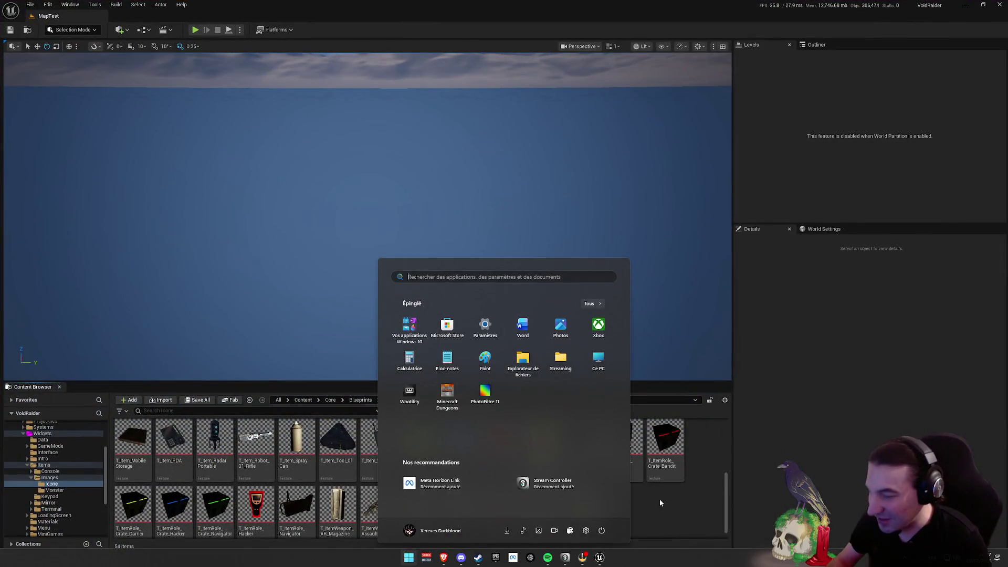
key("super")
scroll(637, 486, "down", 1)
scroll(630, 479, "up", 1)
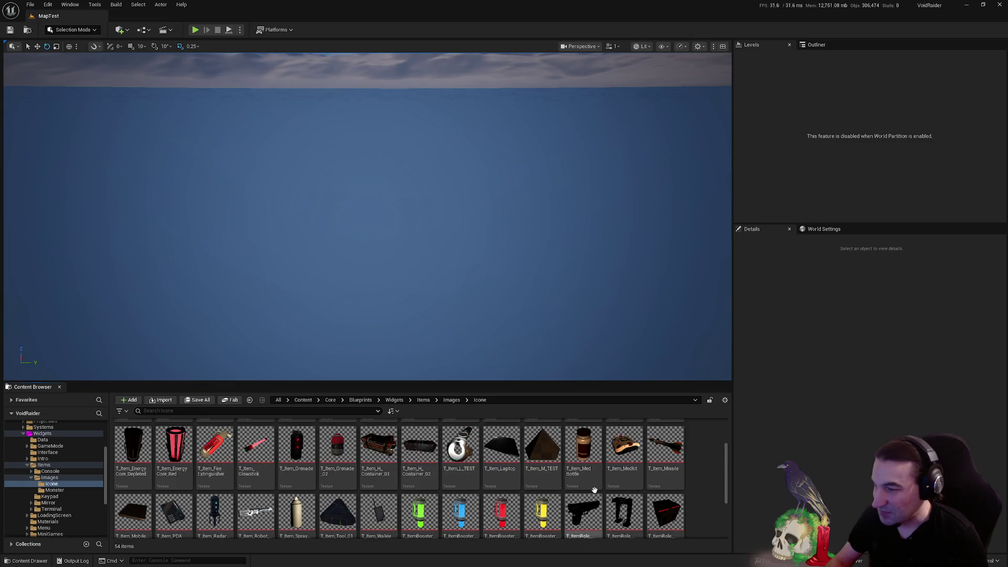
scroll(604, 493, "down", 1)
scroll(262, 466, "up", 3)
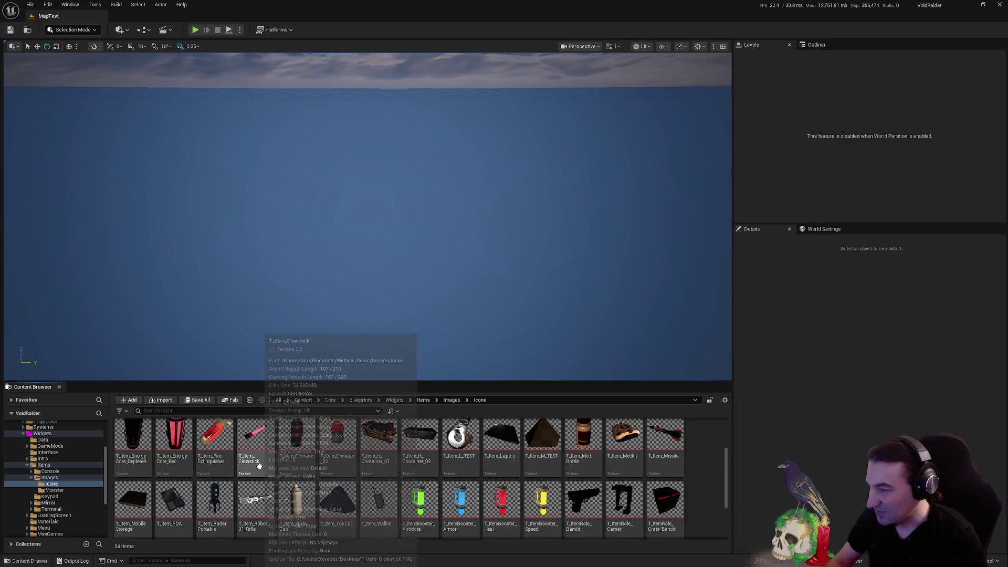
scroll(336, 467, "down", 2)
scroll(354, 466, "down", 2)
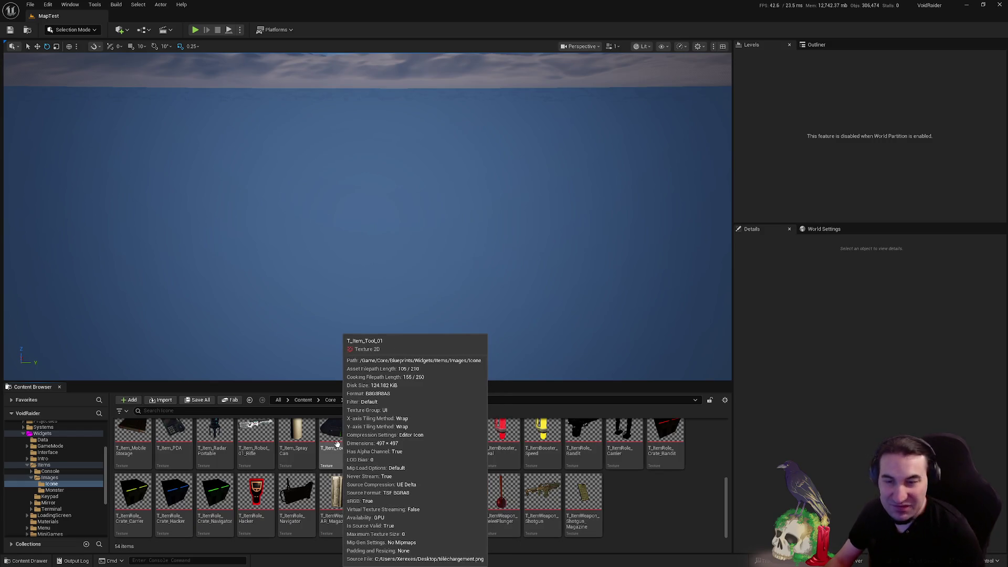
scroll(357, 472, "up", 1)
scroll(363, 488, "down", 1)
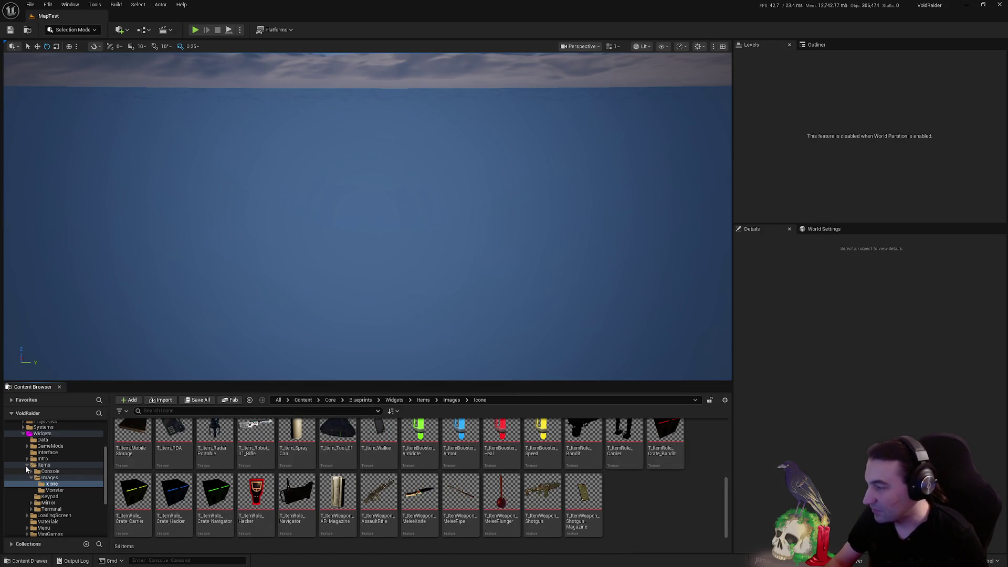
Collapse the Items, Widgets and Blueprints branches and restore the editor to a smaller window
left_click(27, 465)
left_click(22, 472)
scroll(20, 473, "up", 3)
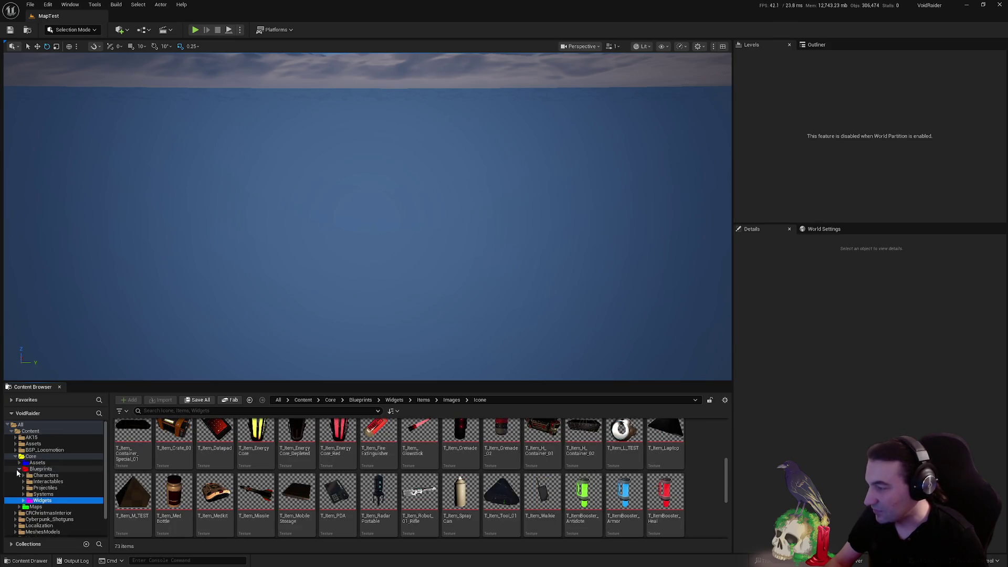
double_click(82, 469)
mouse_move(122, 435)
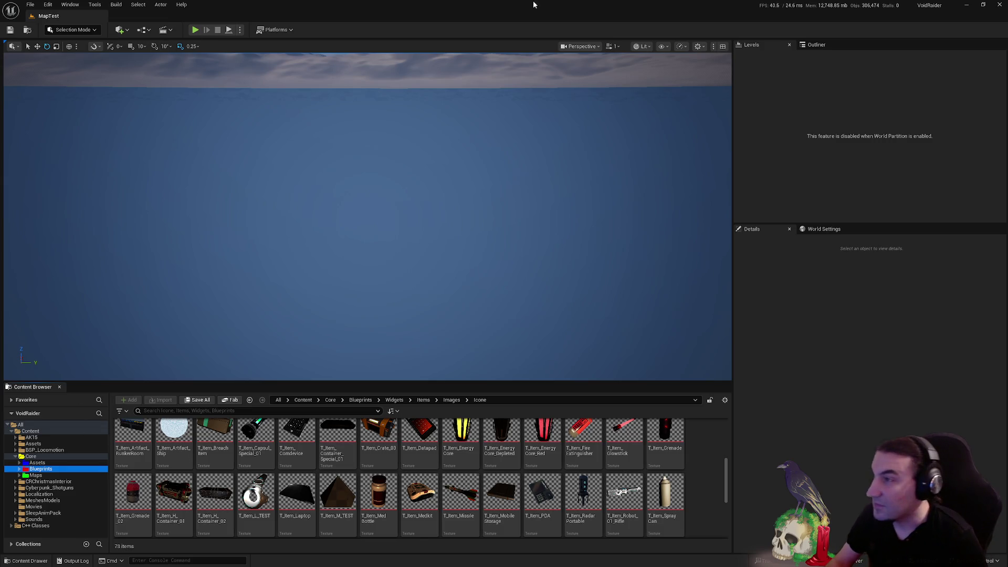
left_click_drag(534, 5, 487, 53)
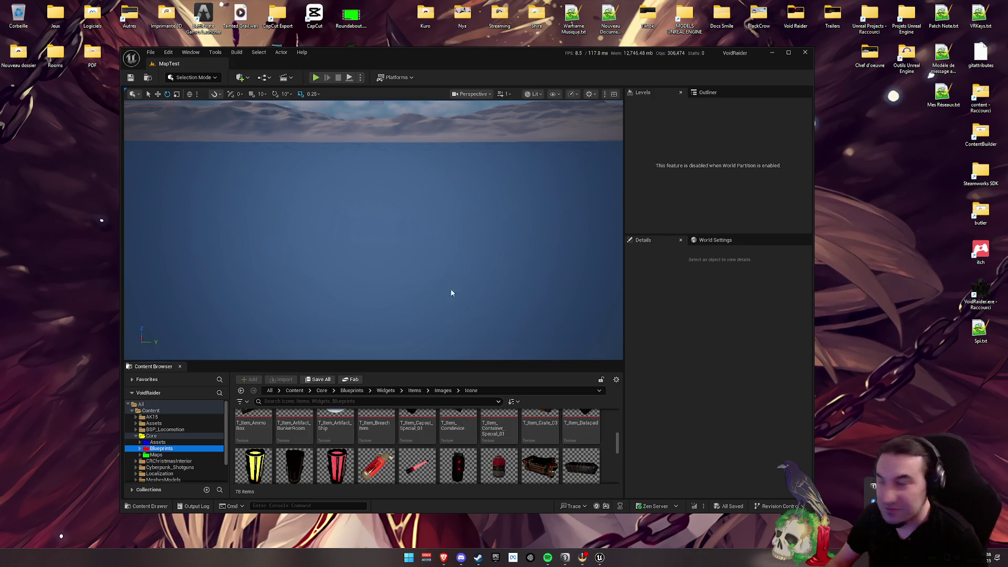
left_click(757, 398)
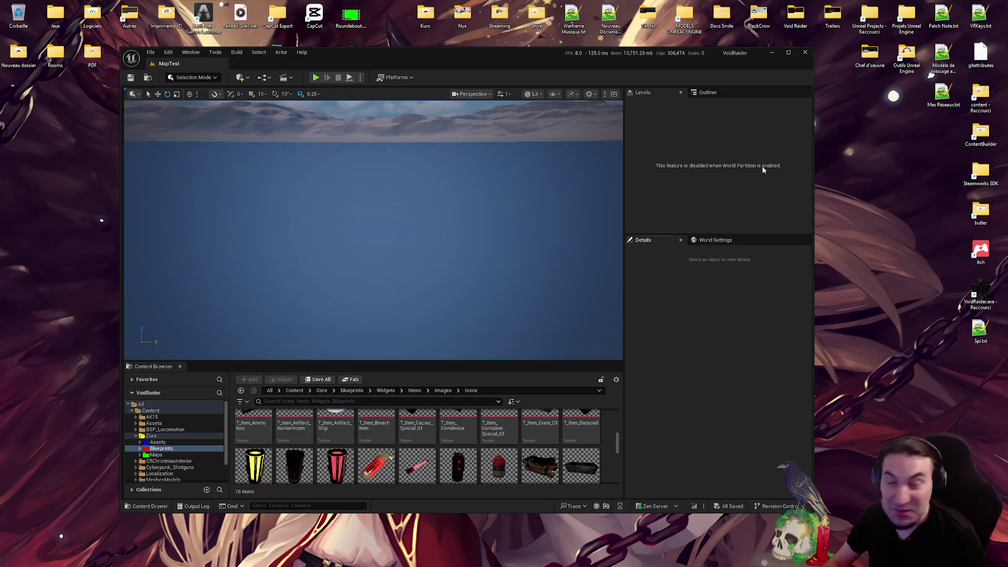
scroll(497, 450, "down", 1)
Maximise the editor and open BP_ItemUseable_L_Grenade from Blueprints/Interactables/Items/ItemsUseables/Weapons
double_click(436, 60)
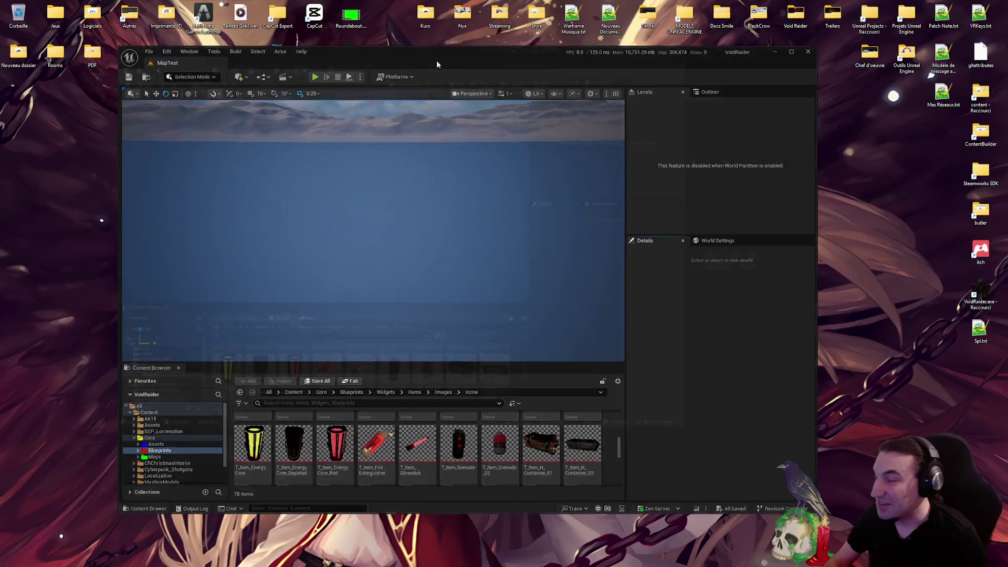
left_click(40, 468)
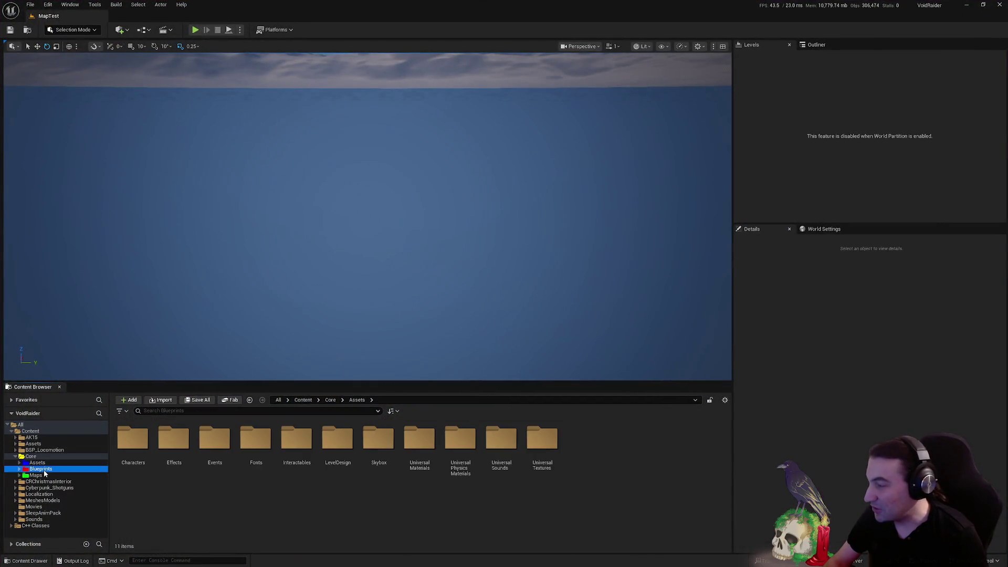
left_click(225, 450)
double_click(173, 440)
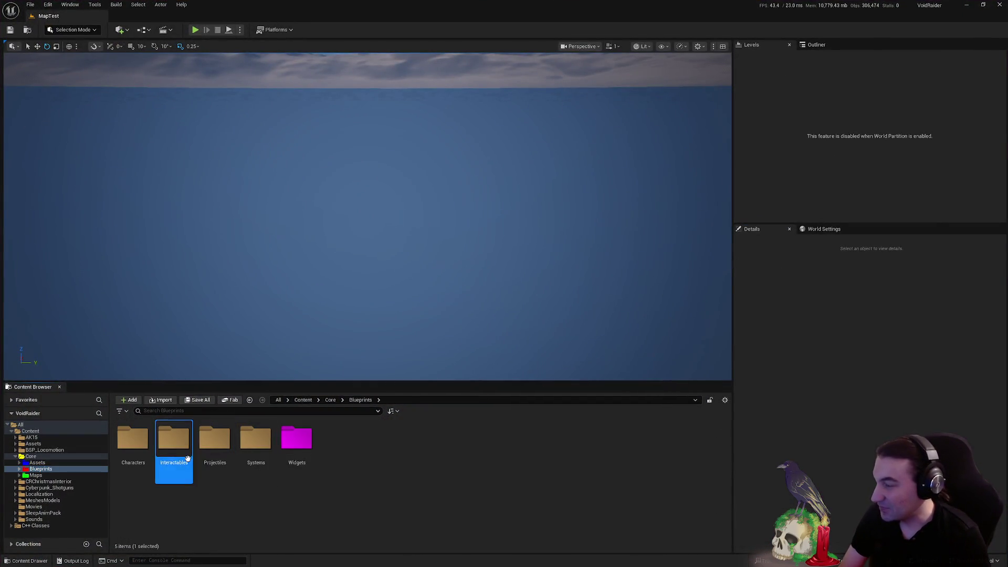
double_click(210, 435)
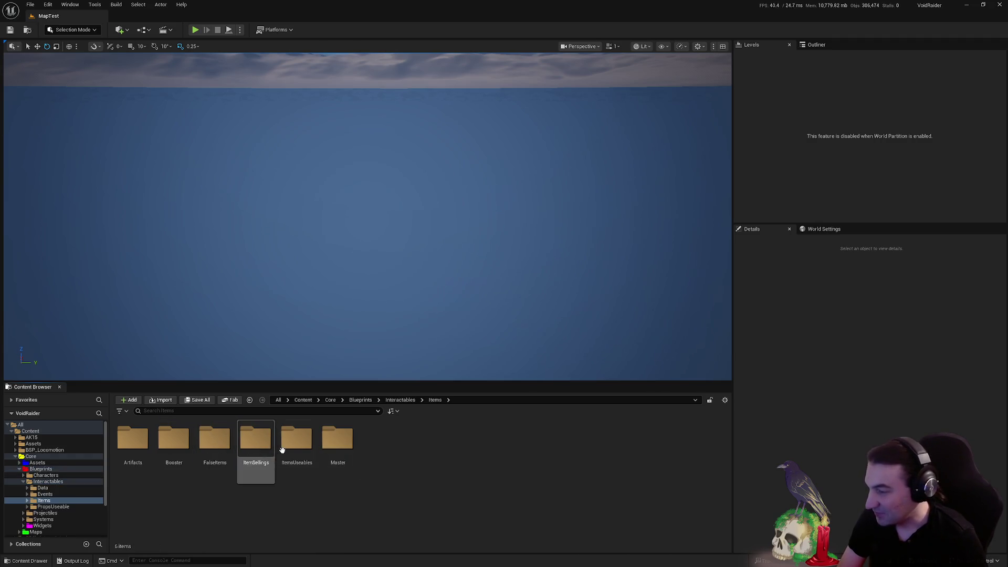
double_click(295, 439)
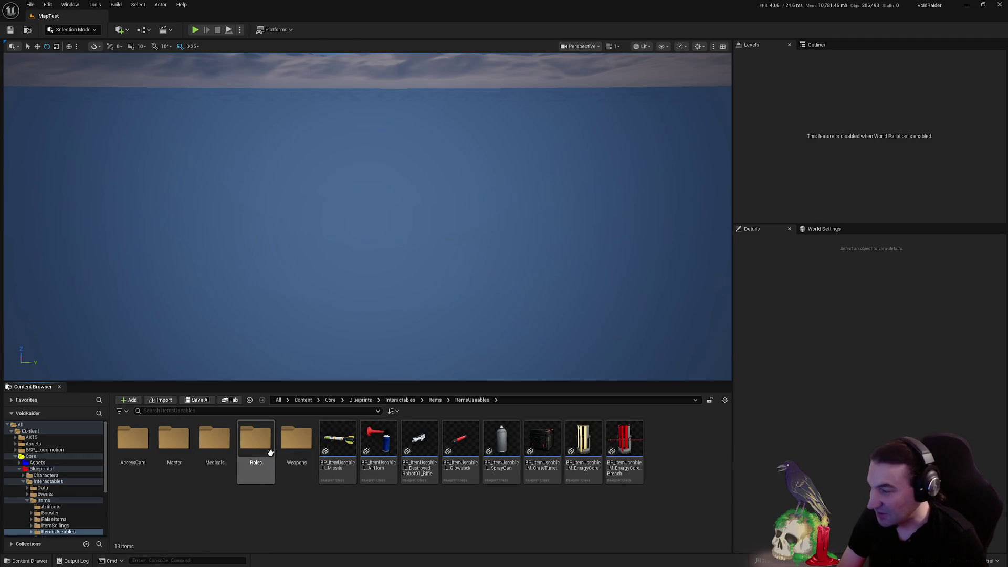
double_click(307, 449)
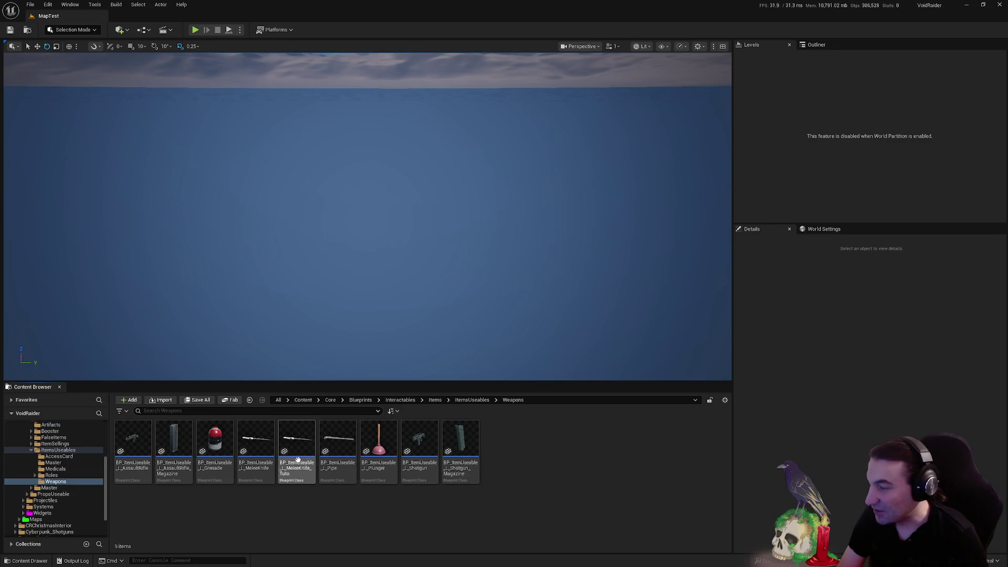
double_click(229, 454)
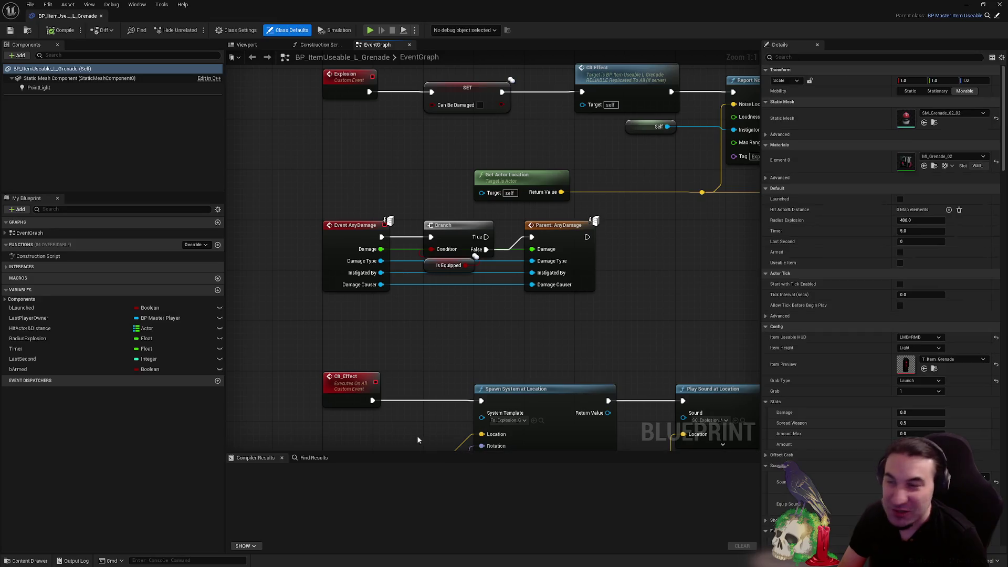
Set the grenade's Item Preview to T_Item_Grenade_02, then compile and save the blueprint
scroll(630, 256, "down", 2)
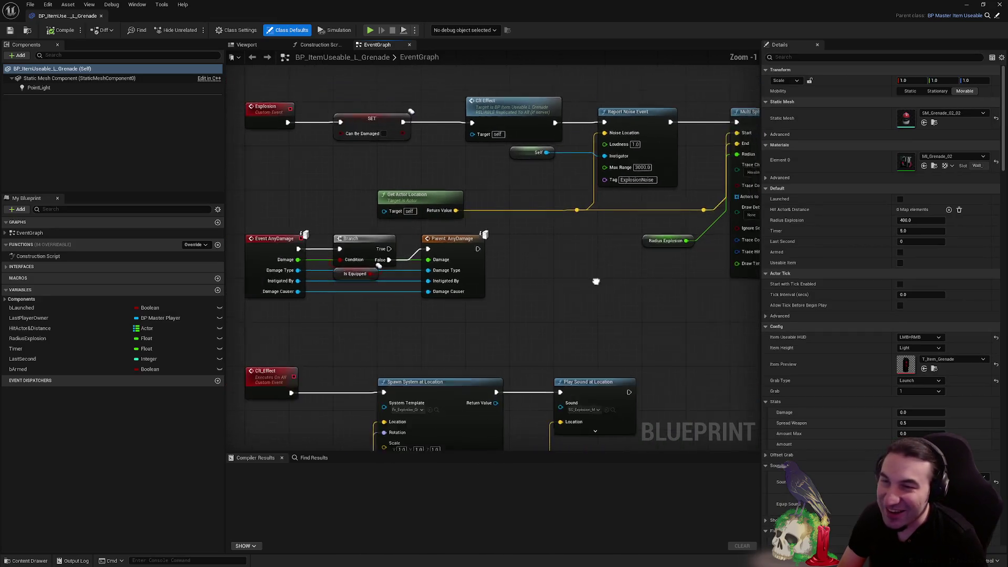
left_click(957, 361)
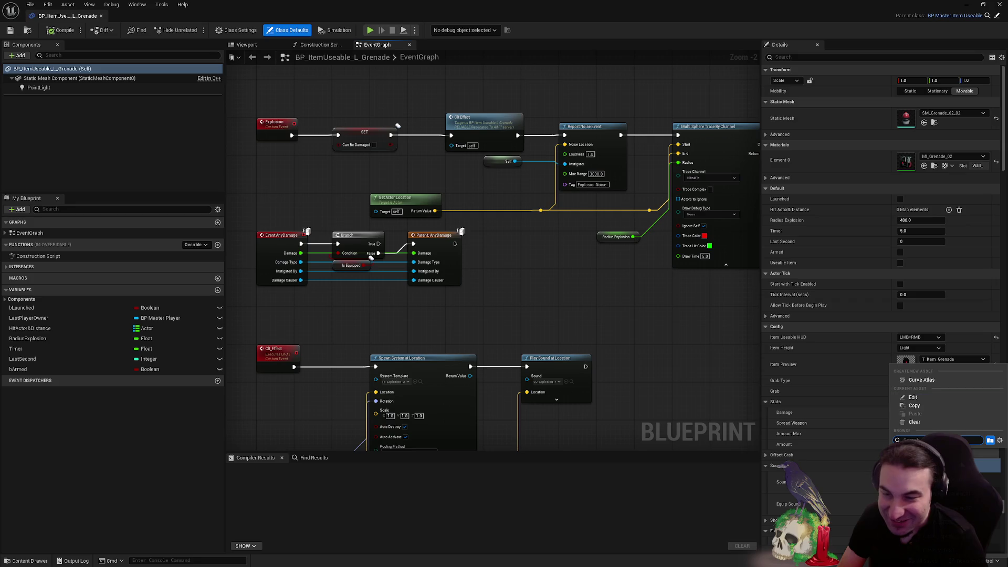
left_click(990, 479)
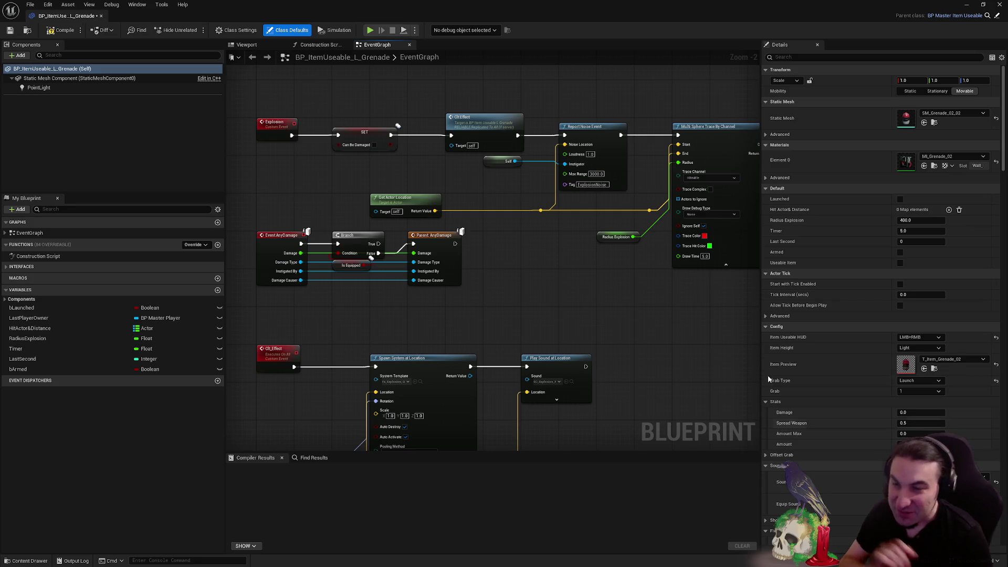
left_click(65, 30)
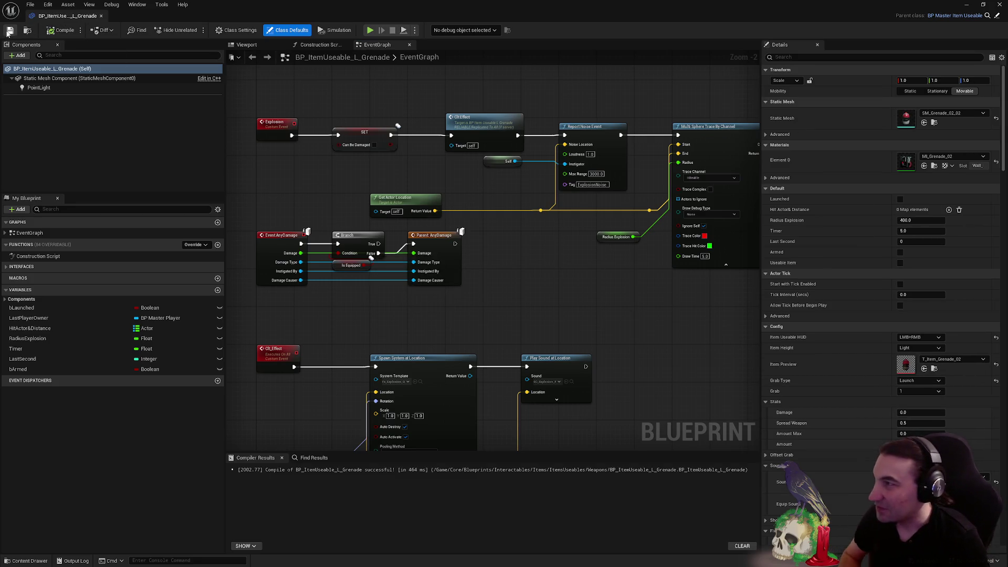
left_click(9, 30)
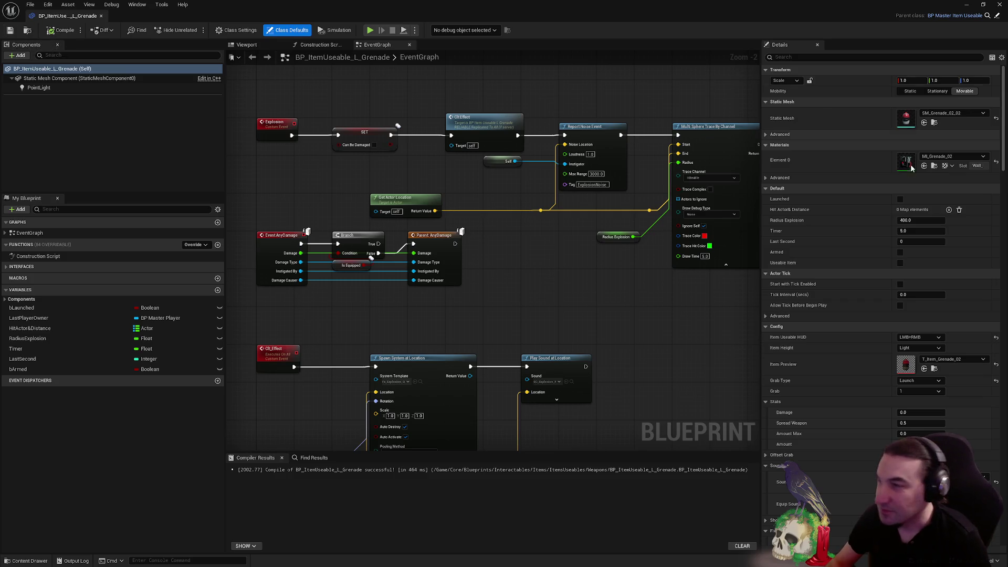
Set the Multi Sphere Trace's Draw Debug Type to For Duration, save, and minimise the blueprint editor
scroll(589, 288, "down", 3)
scroll(679, 167, "up", 3)
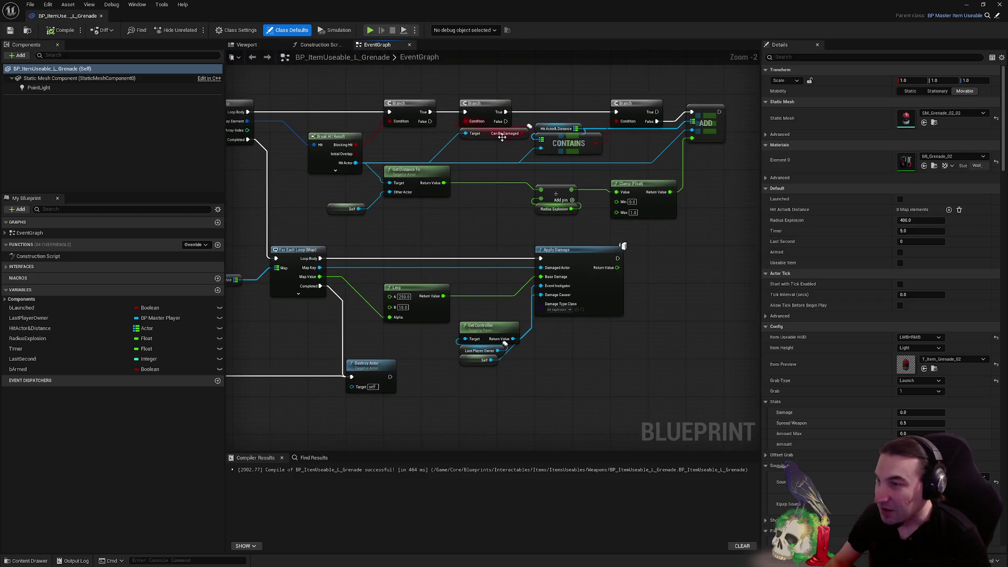
left_click_drag(467, 185, 612, 184)
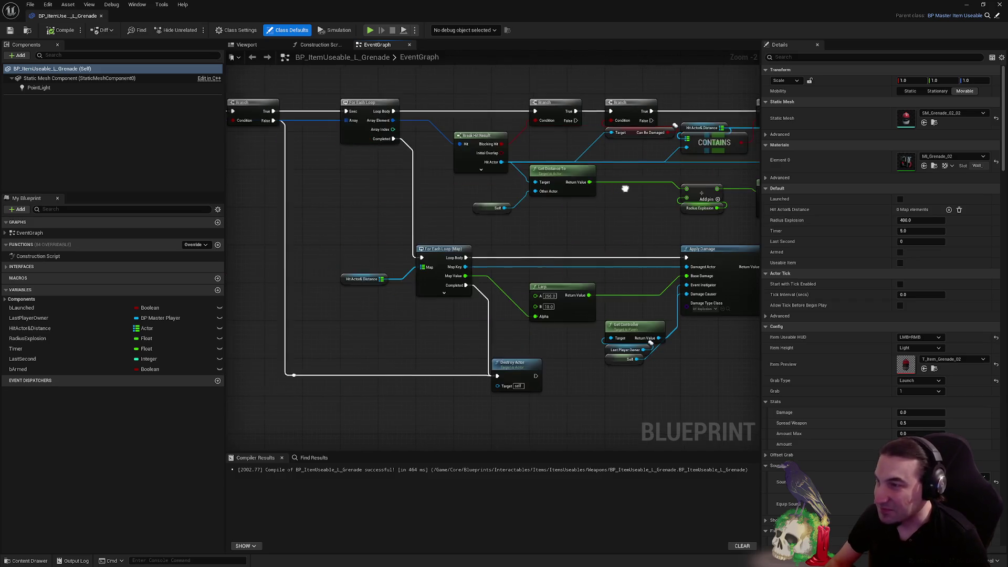
left_click_drag(554, 224, 727, 301)
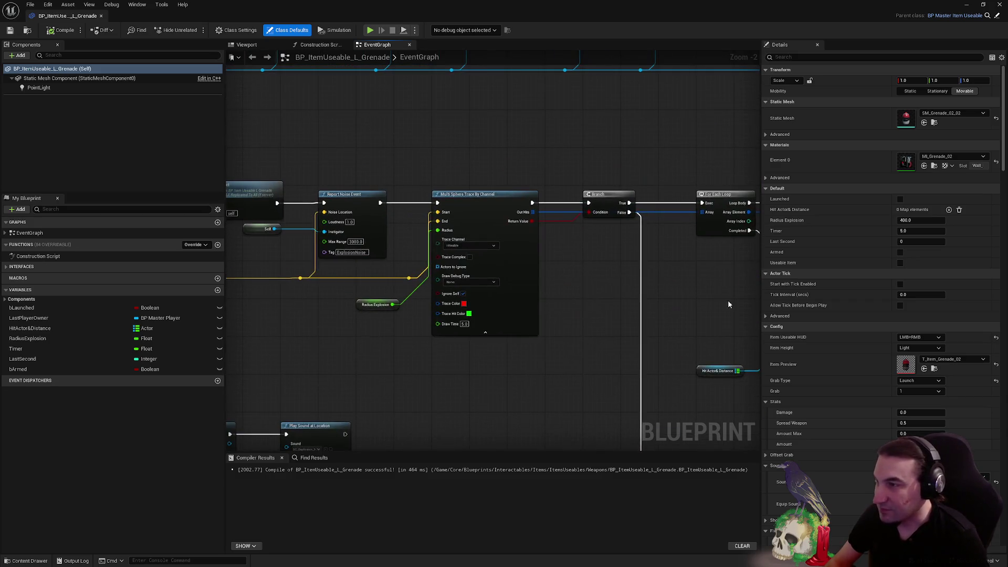
mouse_move(377, 204)
left_mouse_down()
mouse_move(238, 178)
mouse_move(352, 177)
left_mouse_up()
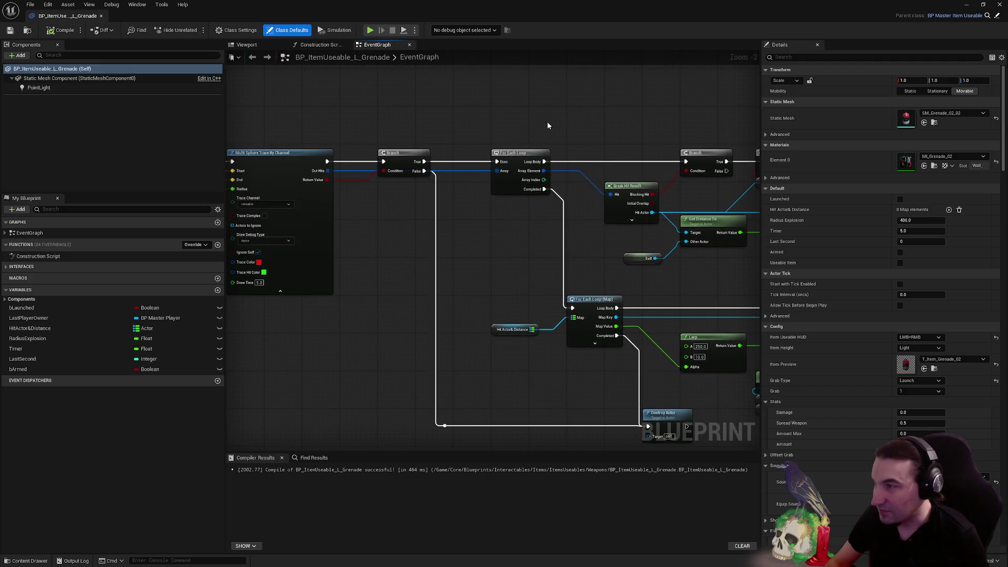
mouse_move(547, 121)
left_mouse_down()
mouse_move(293, 82)
mouse_move(307, 85)
left_mouse_up()
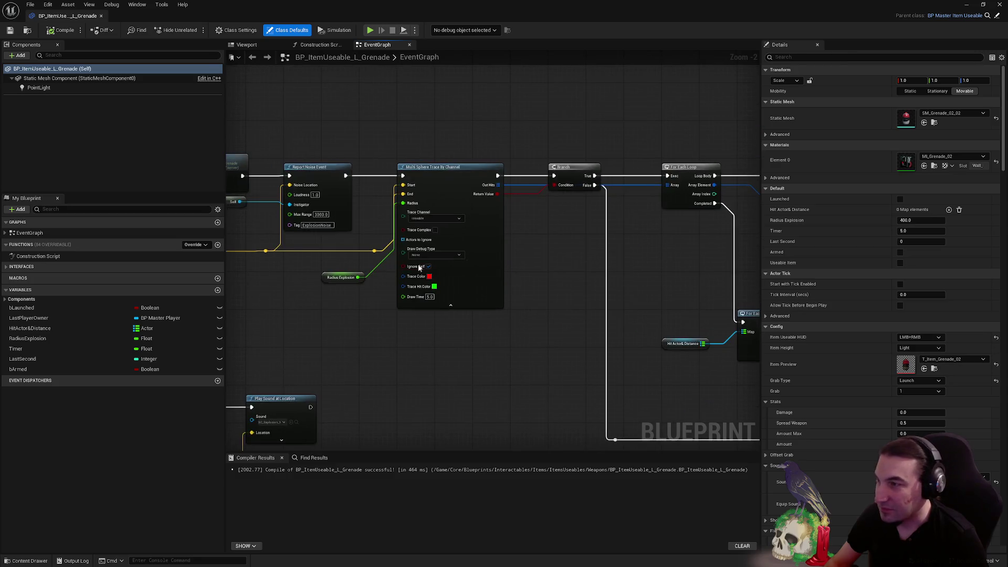
scroll(420, 256, "up", 2)
left_click(449, 251)
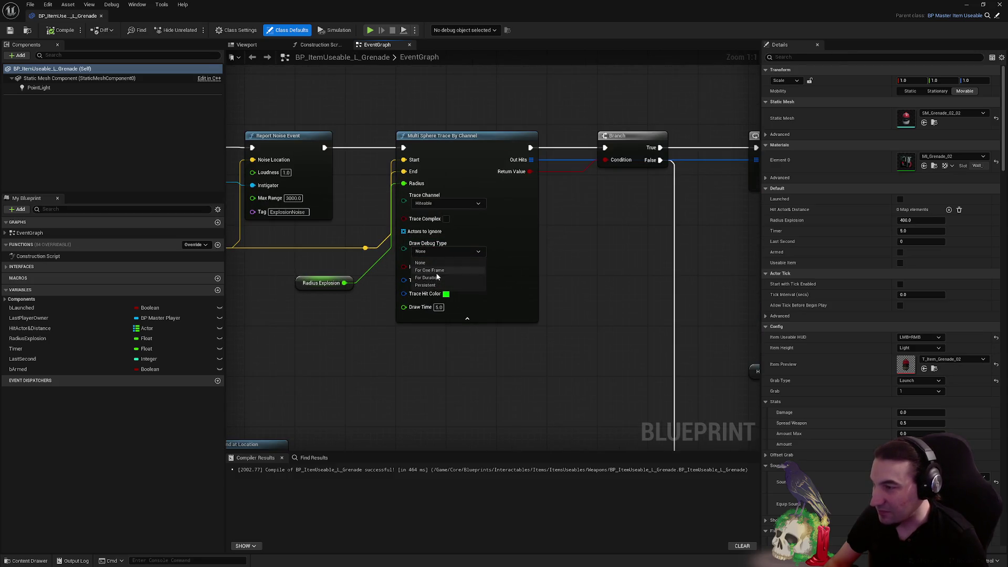
left_click(427, 277)
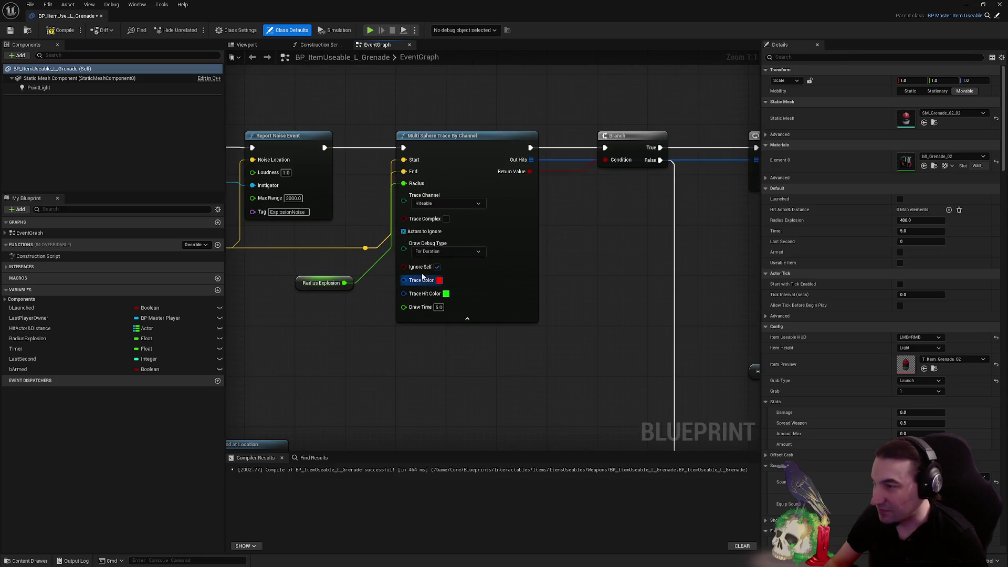
left_click(9, 30)
left_click(966, 4)
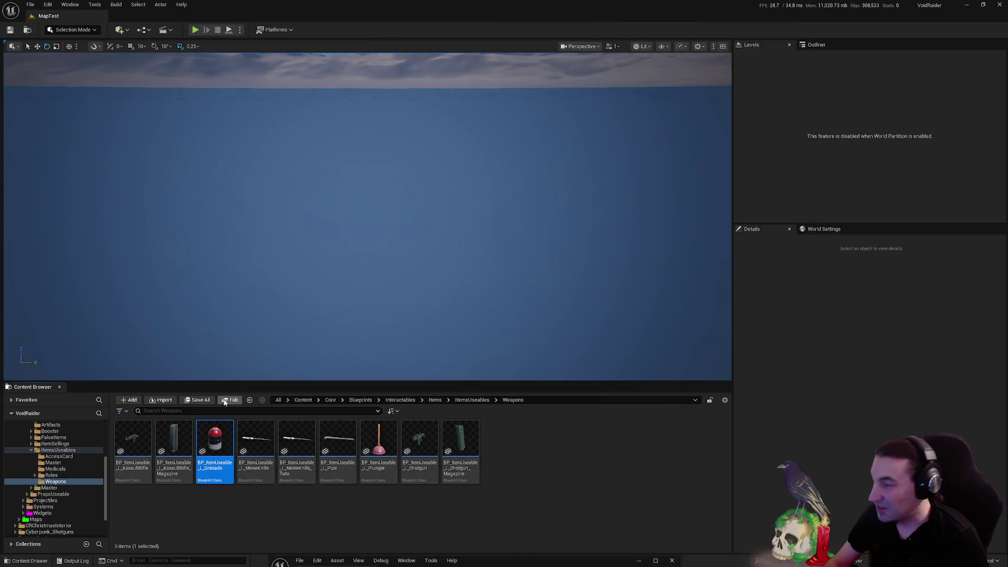
Collapse ItemsUseables and list the 26 items of the Core/Blueprints/Interactables folder
double_click(52, 450)
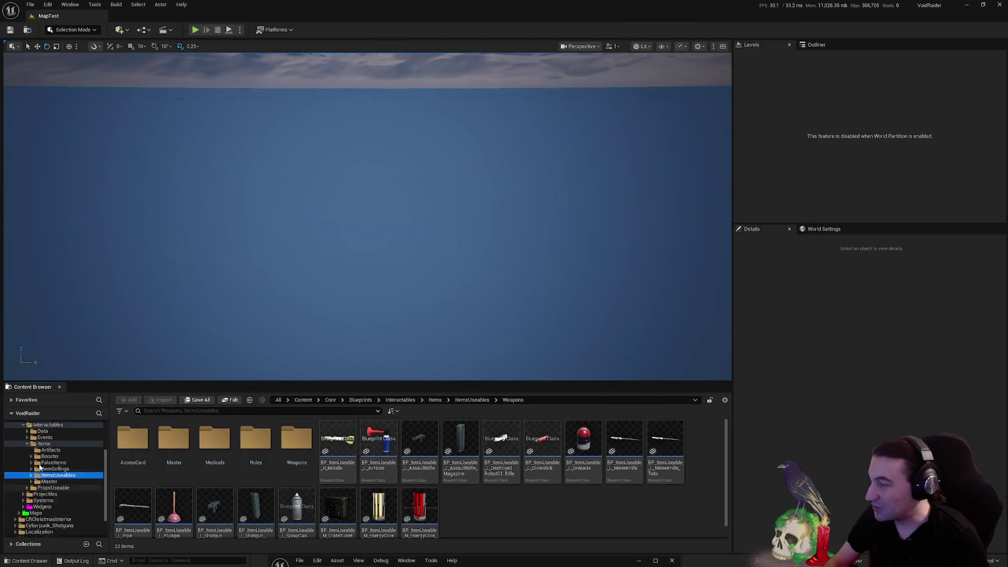
left_click(23, 424)
left_click(49, 457)
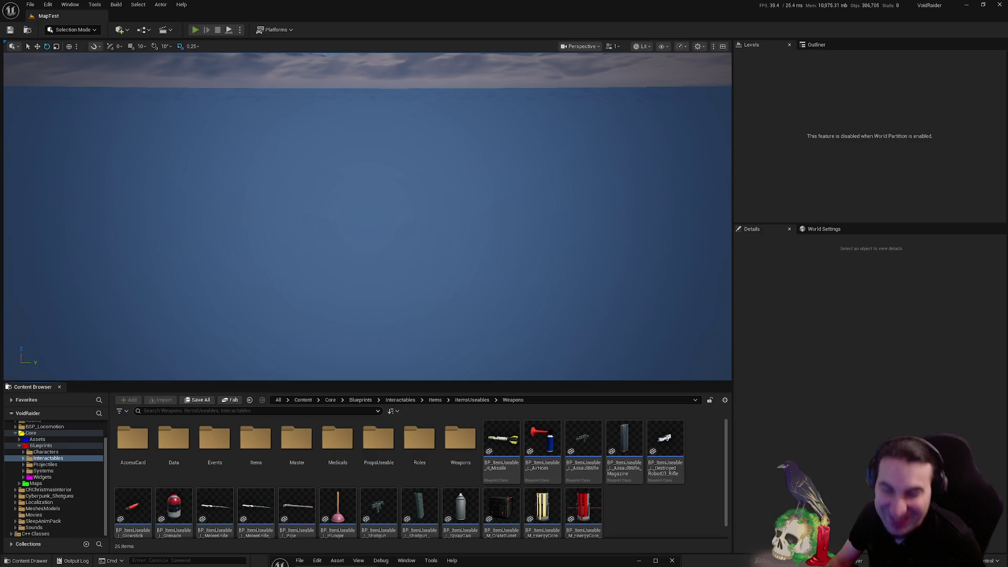
key("alt+p")
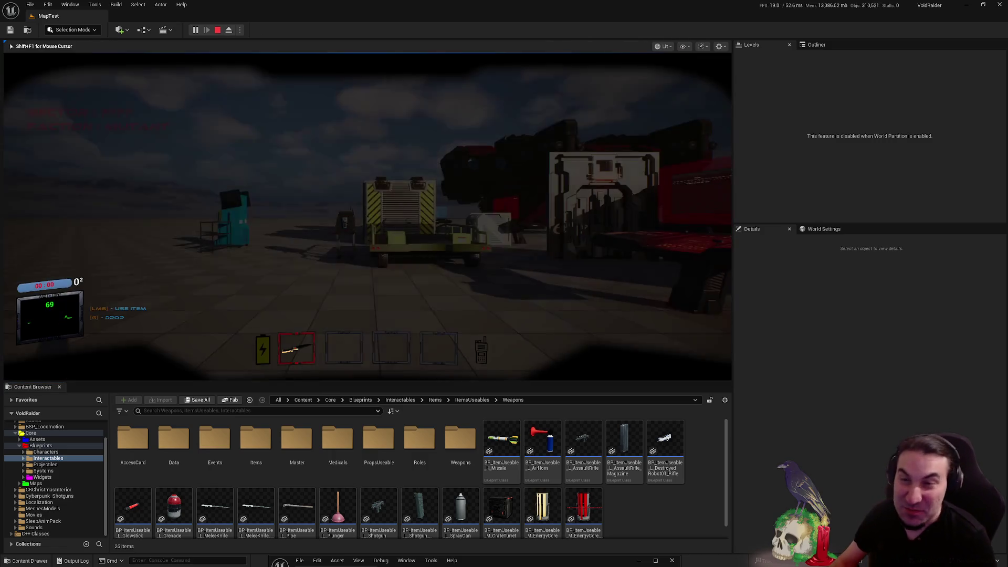
Walk to the red console to check previous runs, then head to the red wall and shelves
key("w")
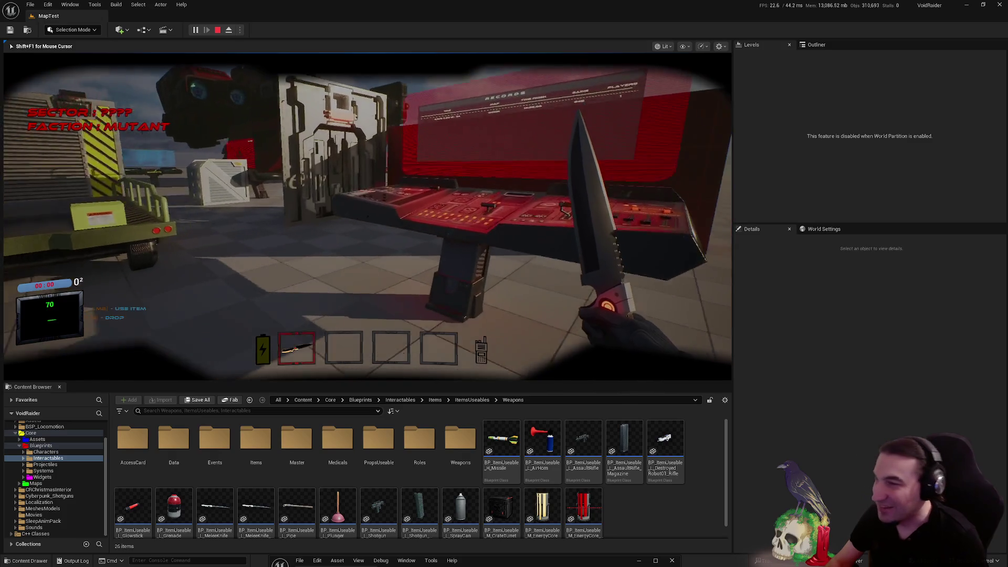
key("f")
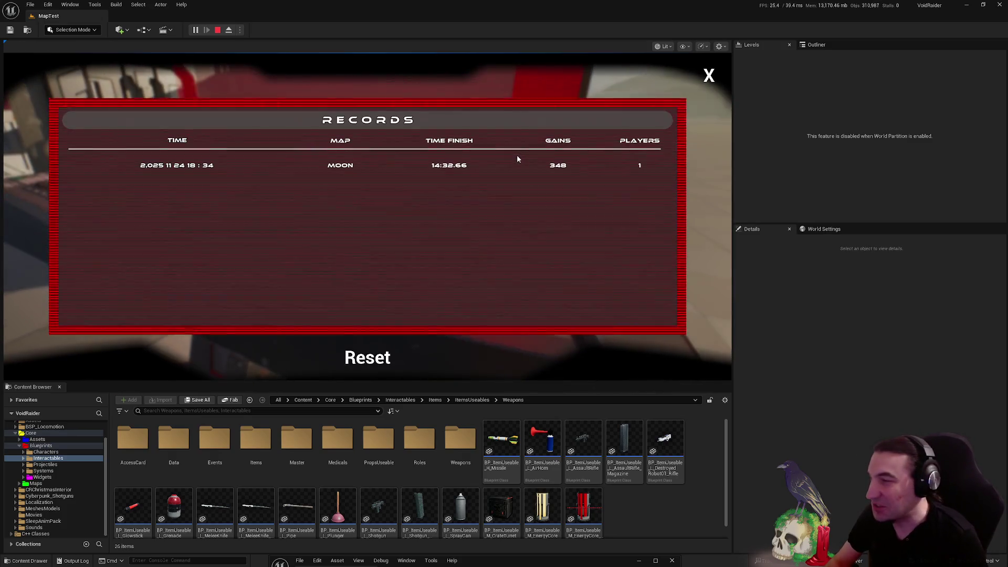
left_click(709, 74)
key("w")
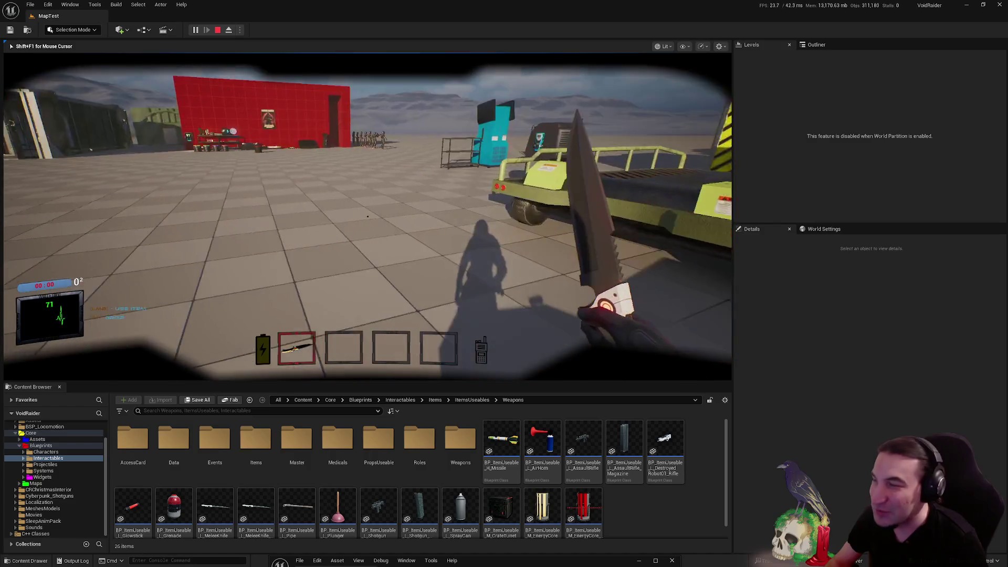
key("w")
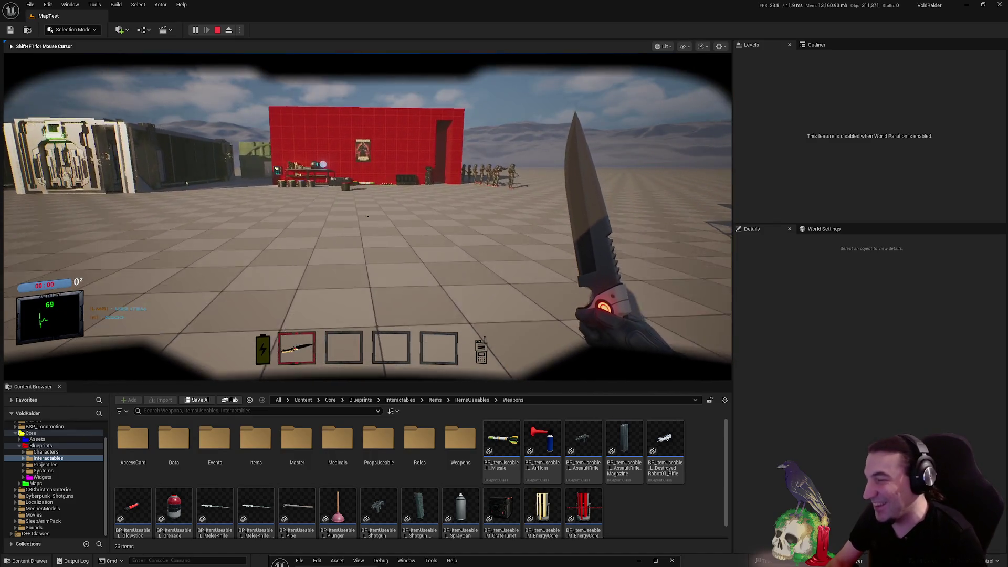
key("w")
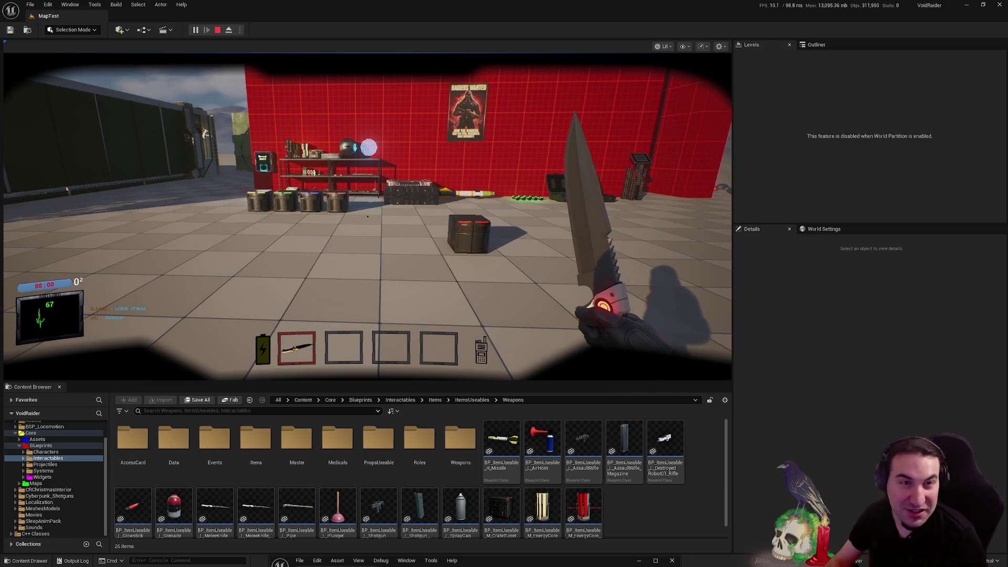
key("w")
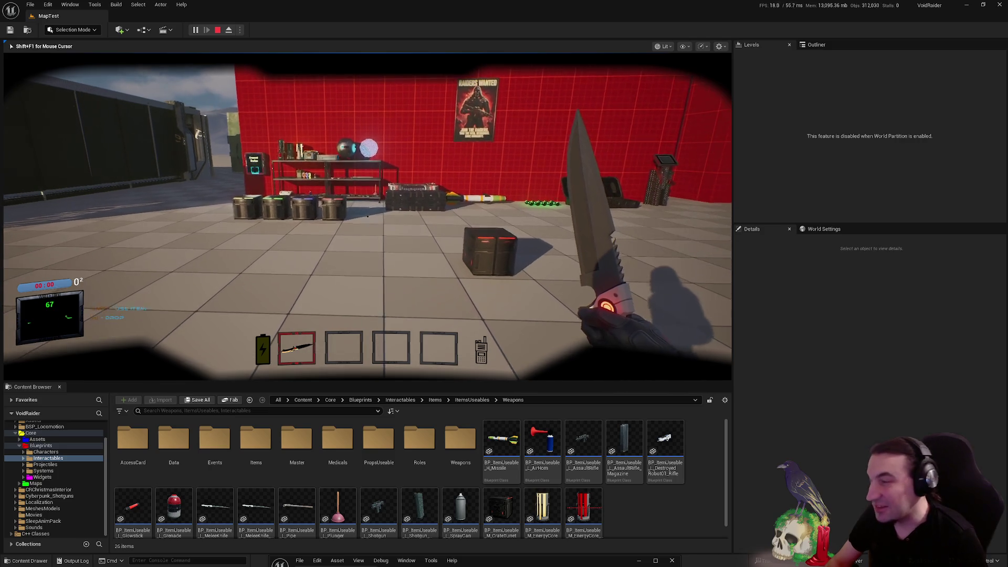
Approach the shelf and pick up a grenade into the hotbar
key("super")
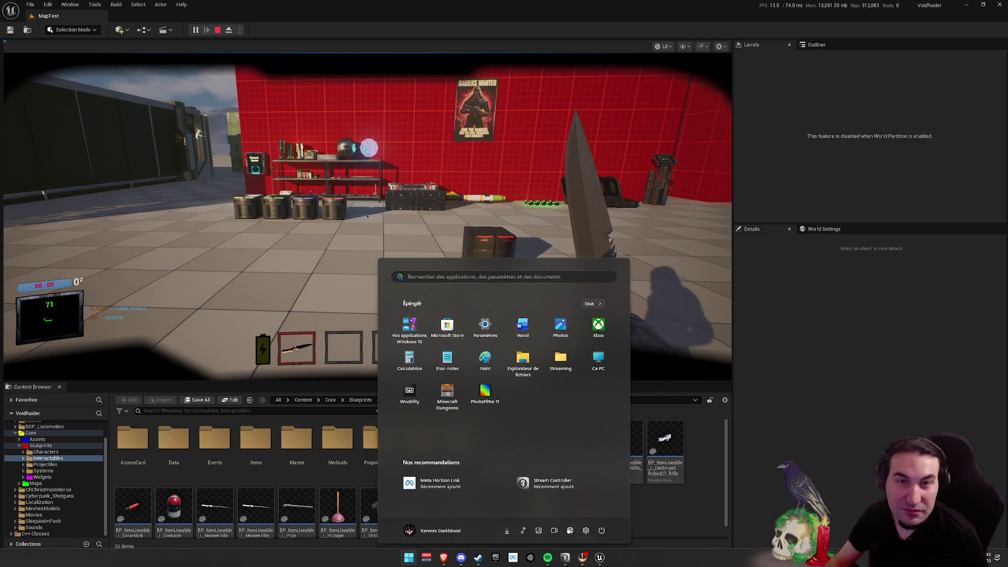
key("super")
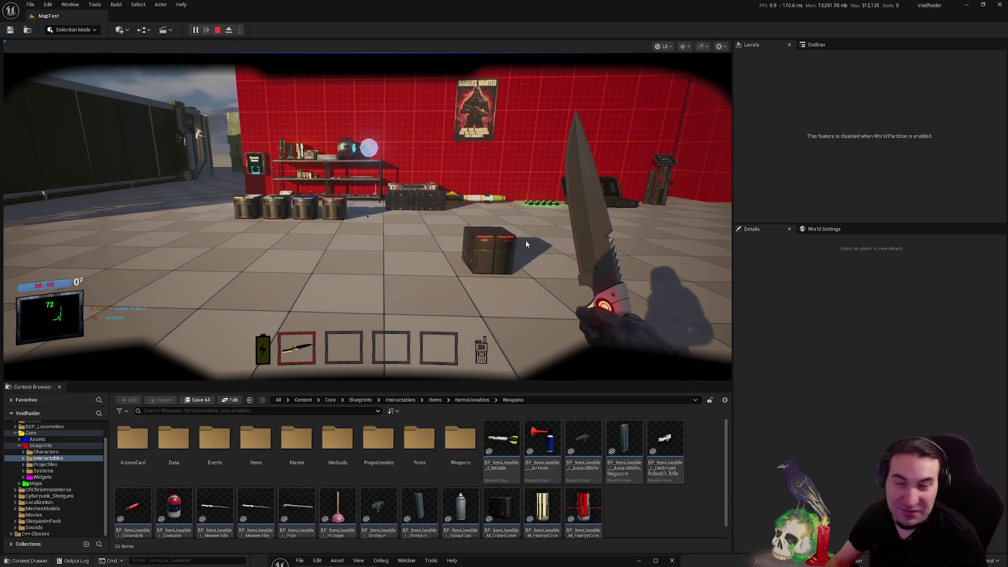
left_click(595, 247)
key("w")
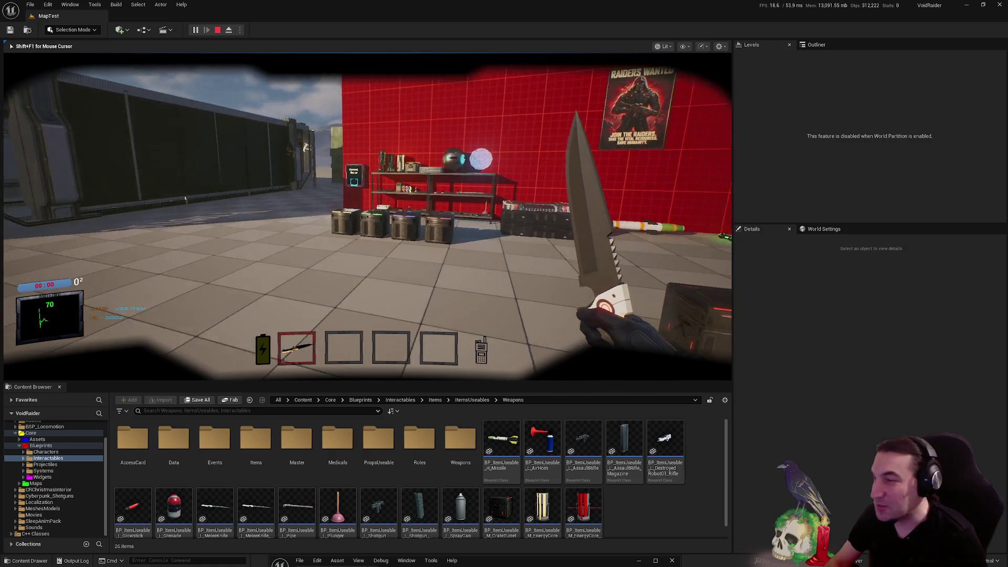
key("w")
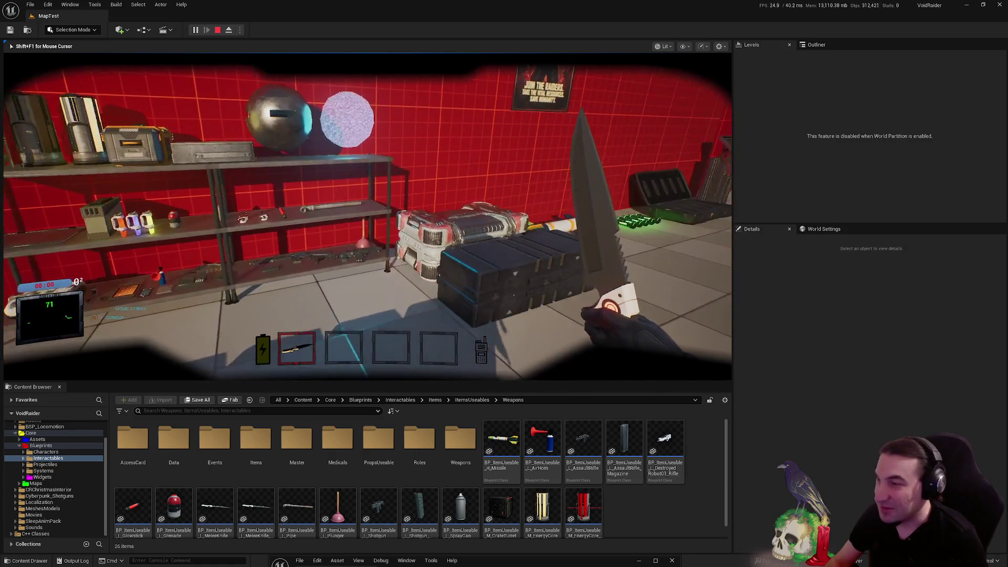
key("w")
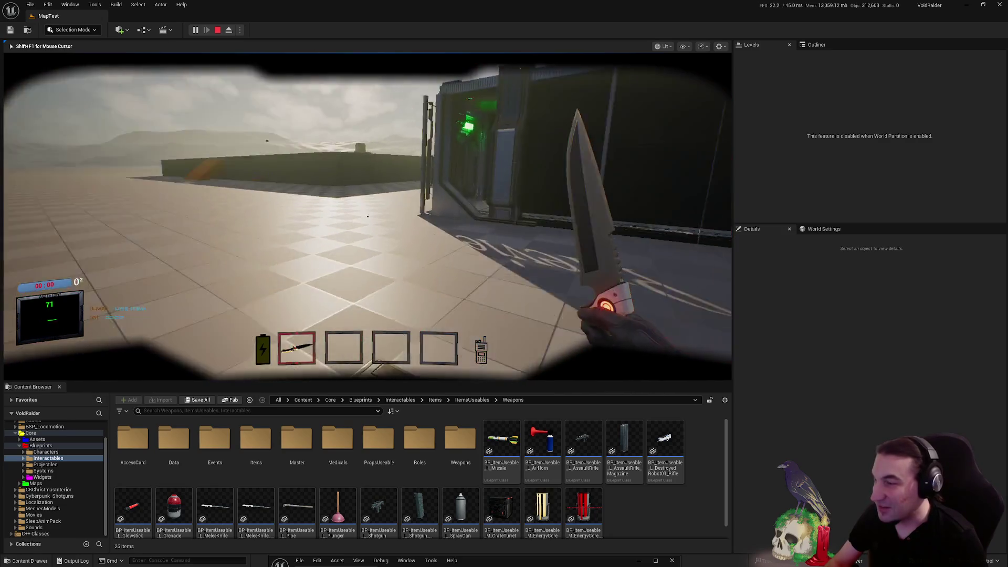
key("f")
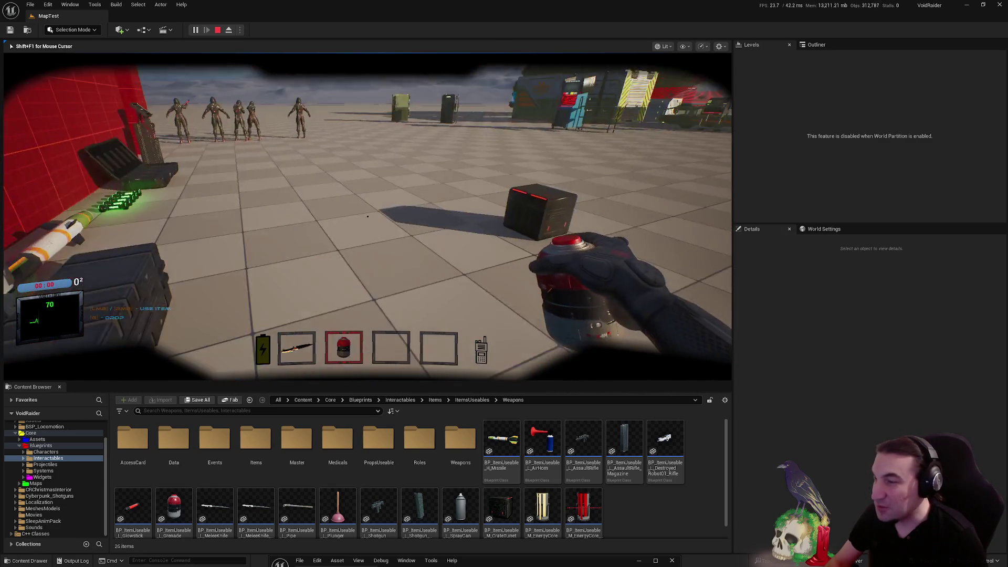
key("w")
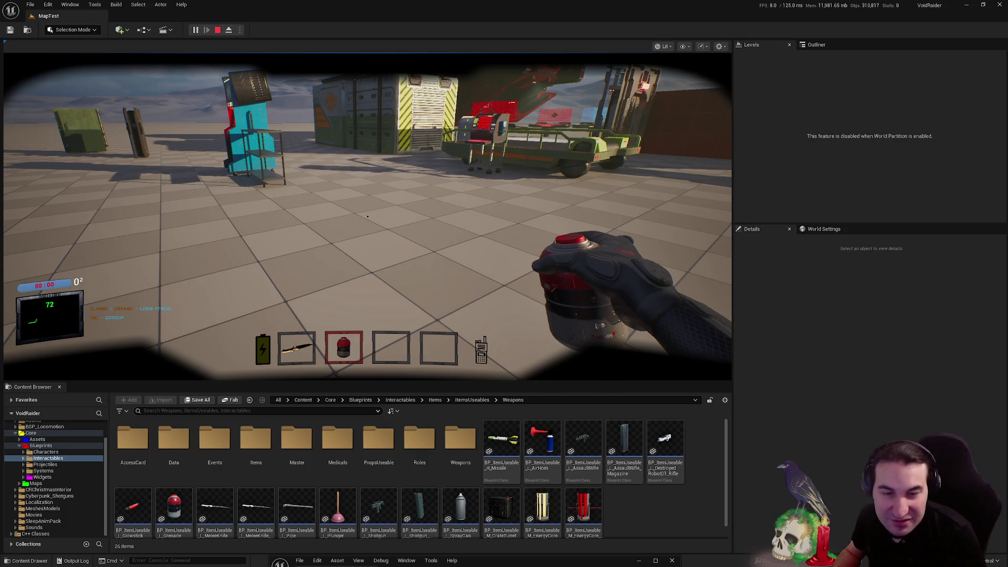
key("super")
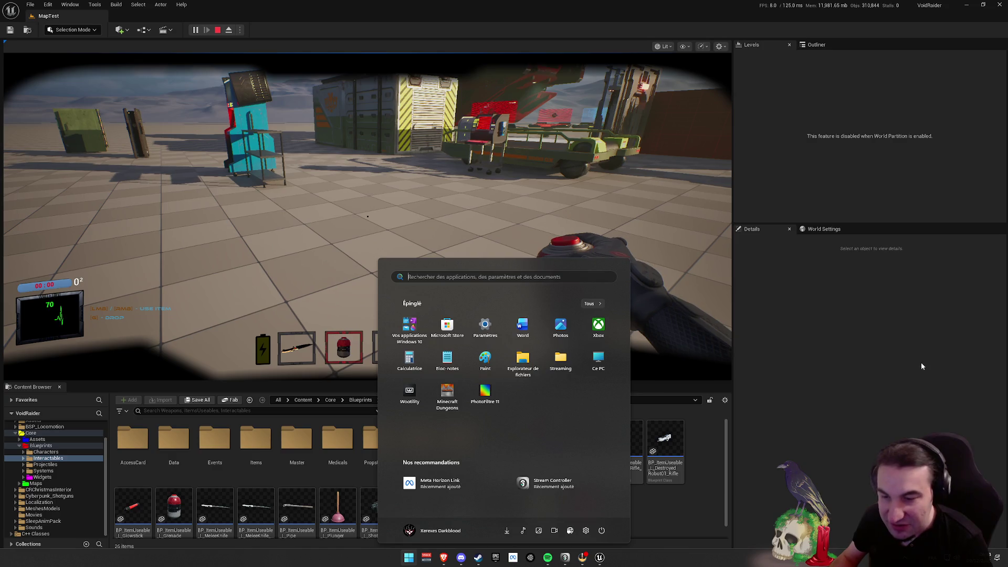
key("super")
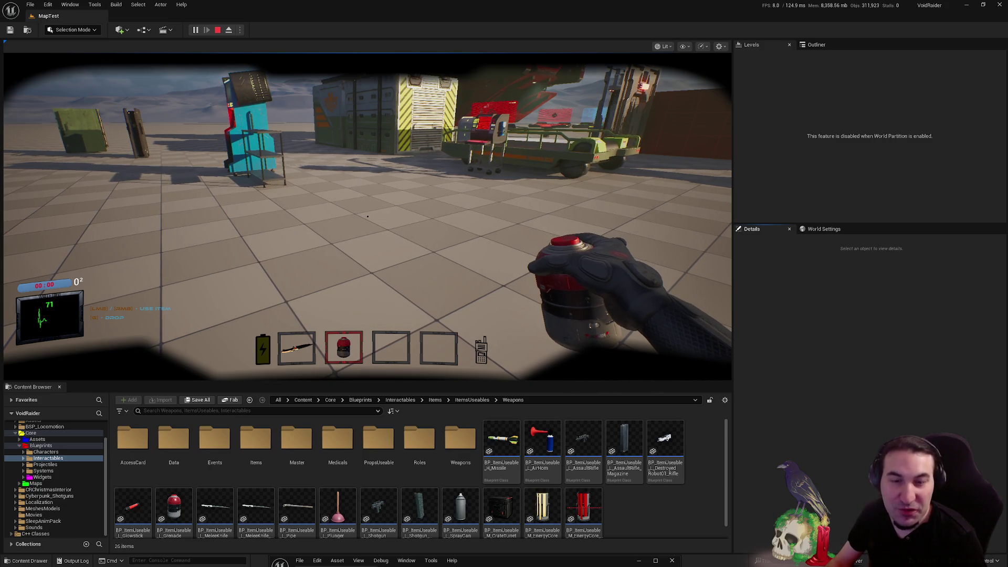
key("super")
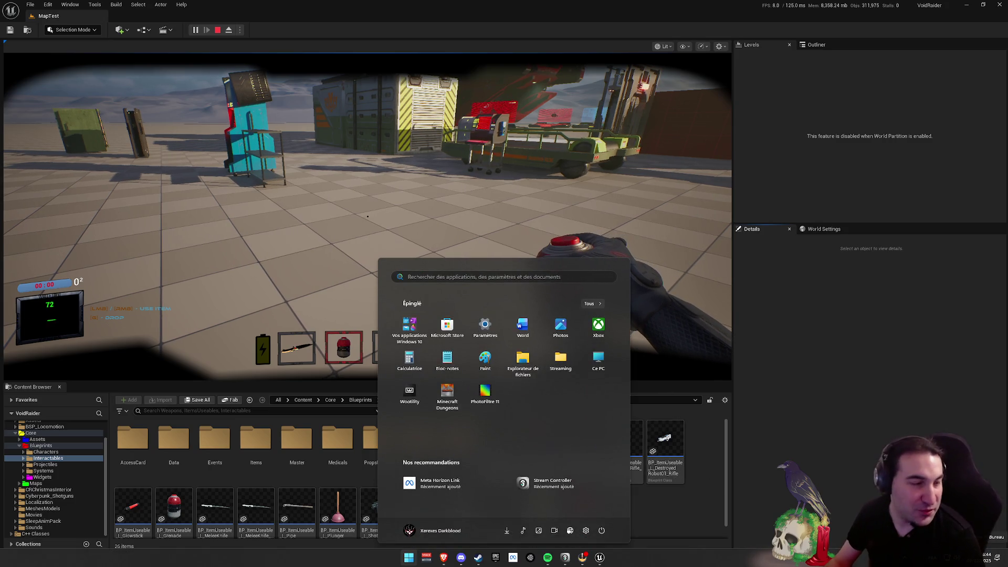
key("Escape")
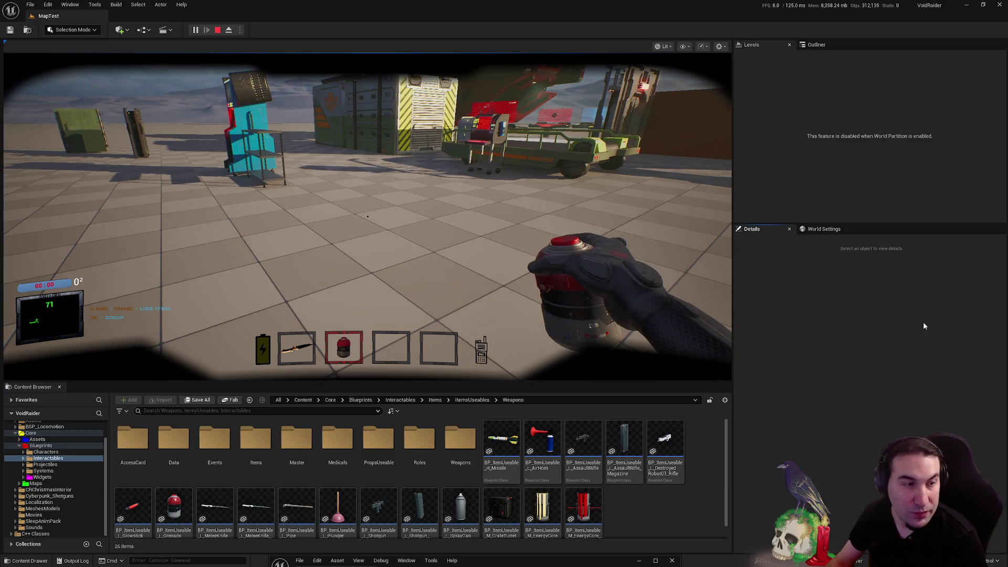
left_click(361, 203)
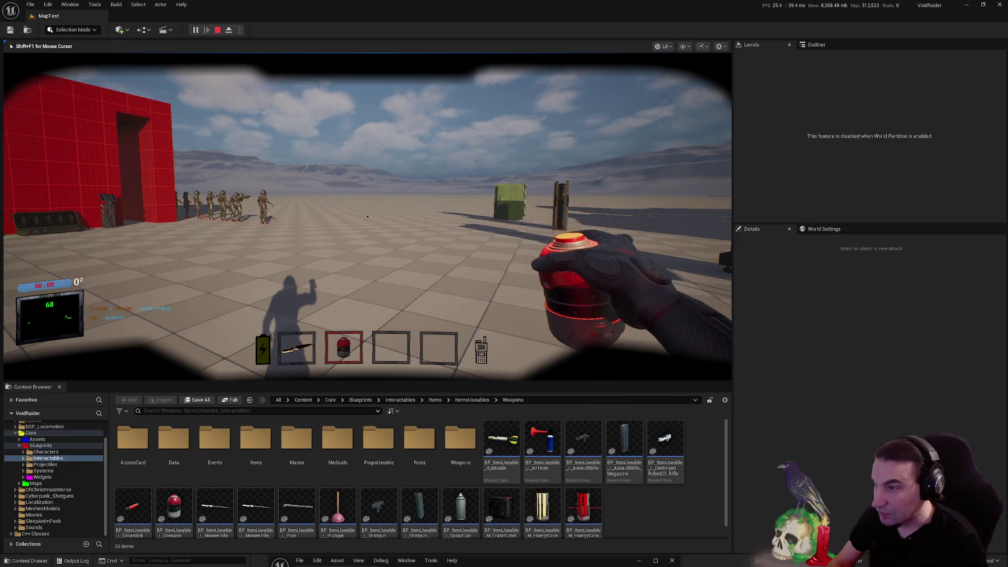
Throw the grenade, walk around to watch its debug explosion sphere, then stop the play session
left_click(368, 216)
key("s")
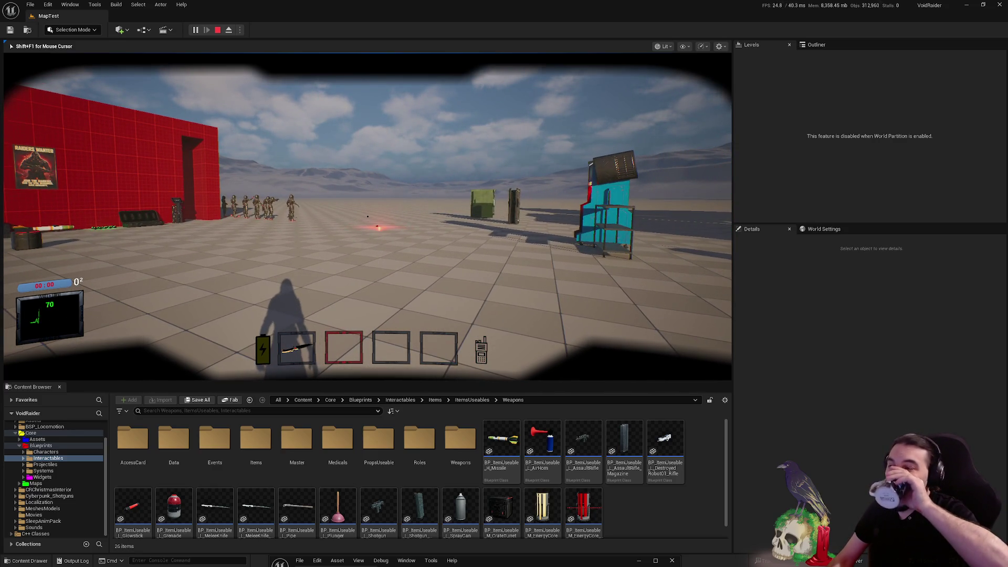
key("w")
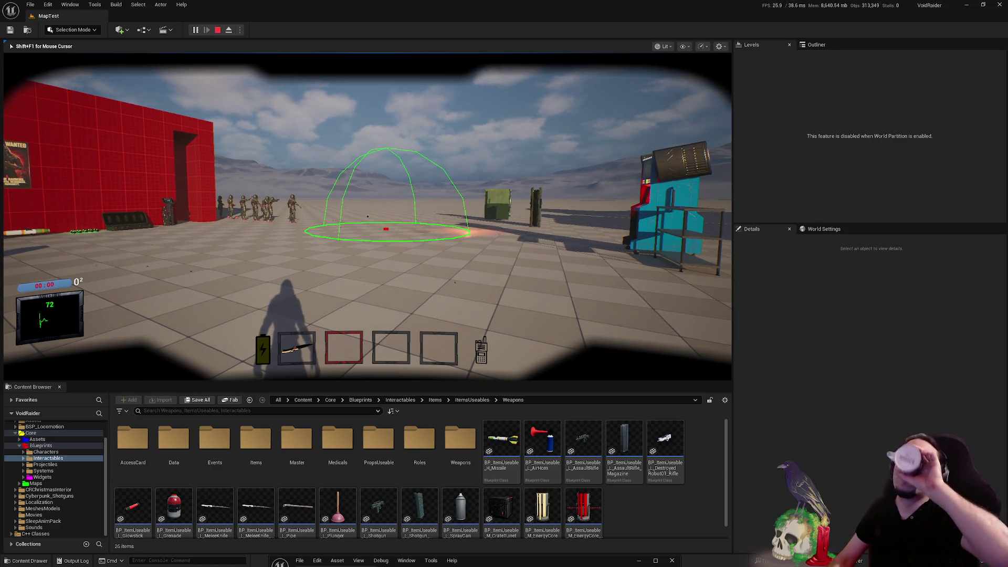
key("w")
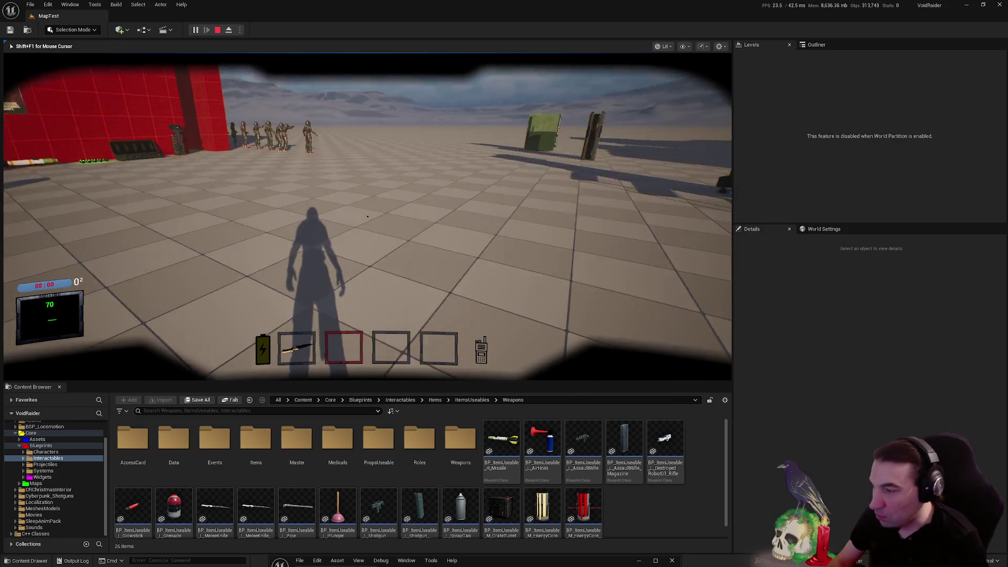
key("Escape")
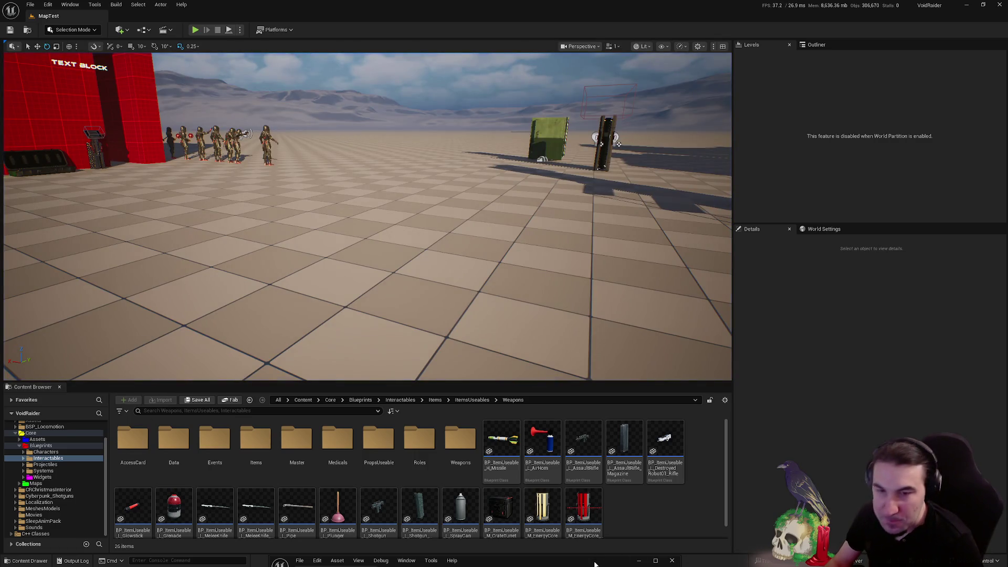
Maximize the grenade Blueprint, inspect the ForEach, Get Distance To and Apply Damage nodes, then restore it
left_click(584, 563)
left_click_drag(653, 59, 651, 71)
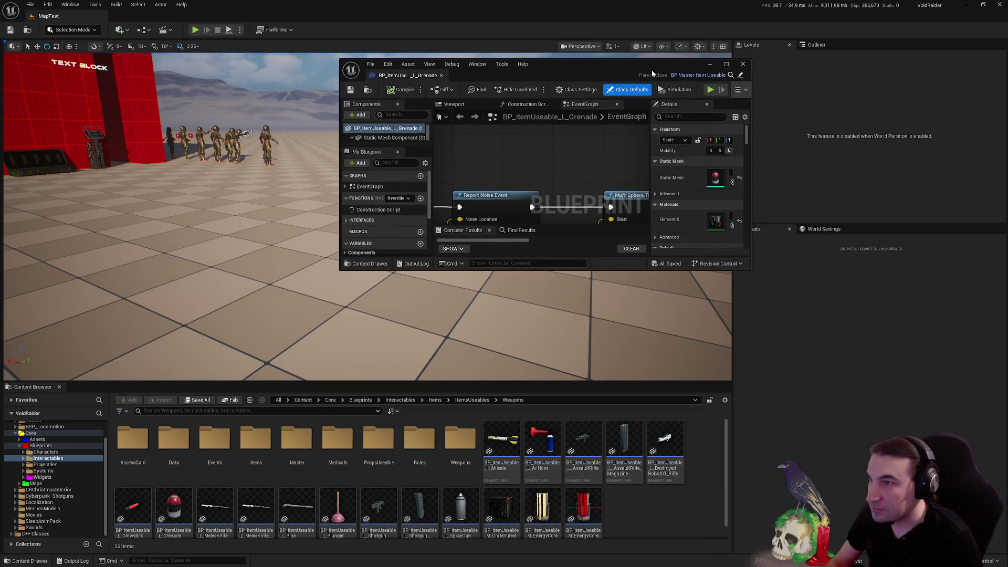
double_click(623, 69)
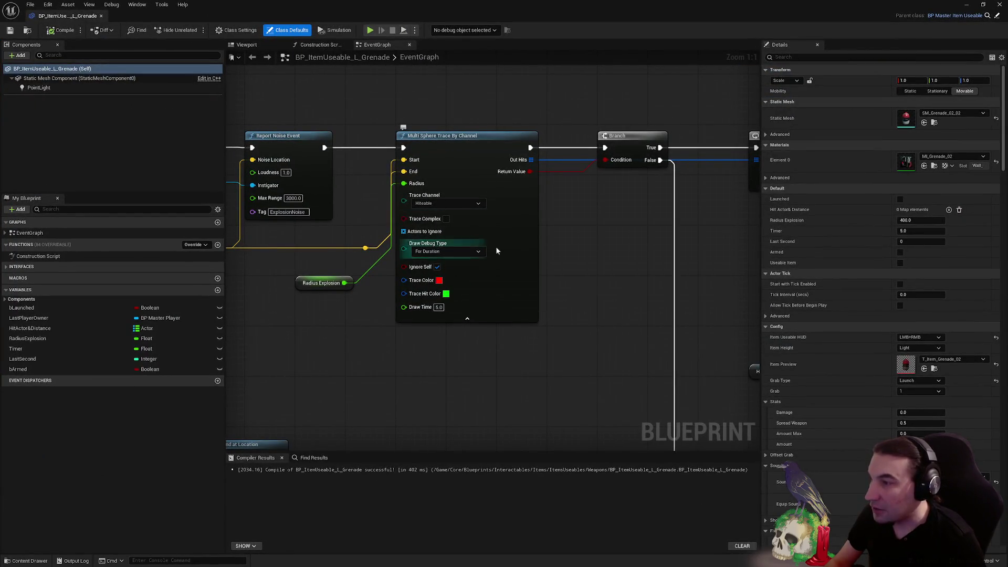
scroll(504, 240, "down", 3)
mouse_move(389, 249)
left_mouse_down()
mouse_move(357, 195)
mouse_move(289, 198)
left_mouse_up()
left_click_drag(413, 195, 444, 197)
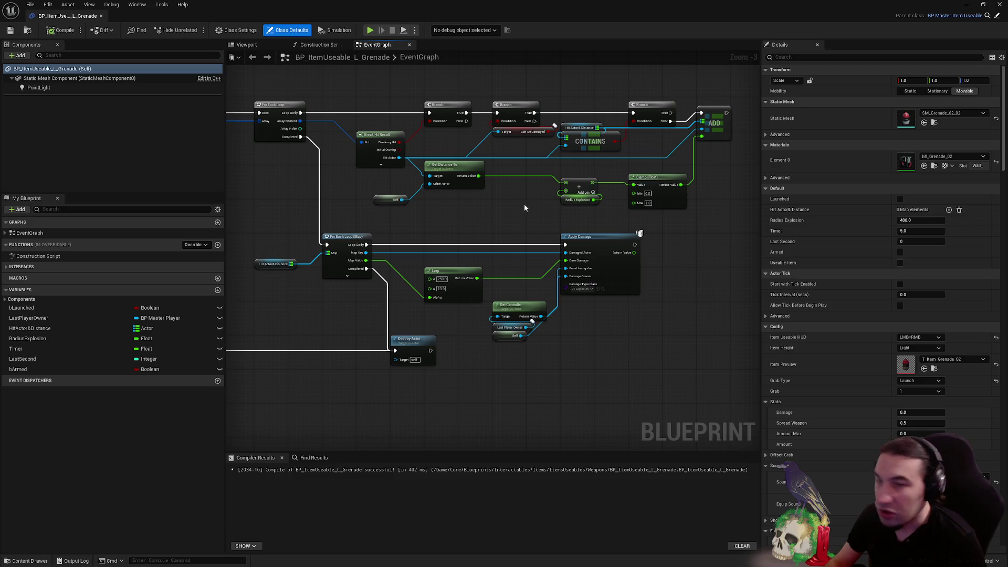
left_click_drag(524, 204, 612, 218)
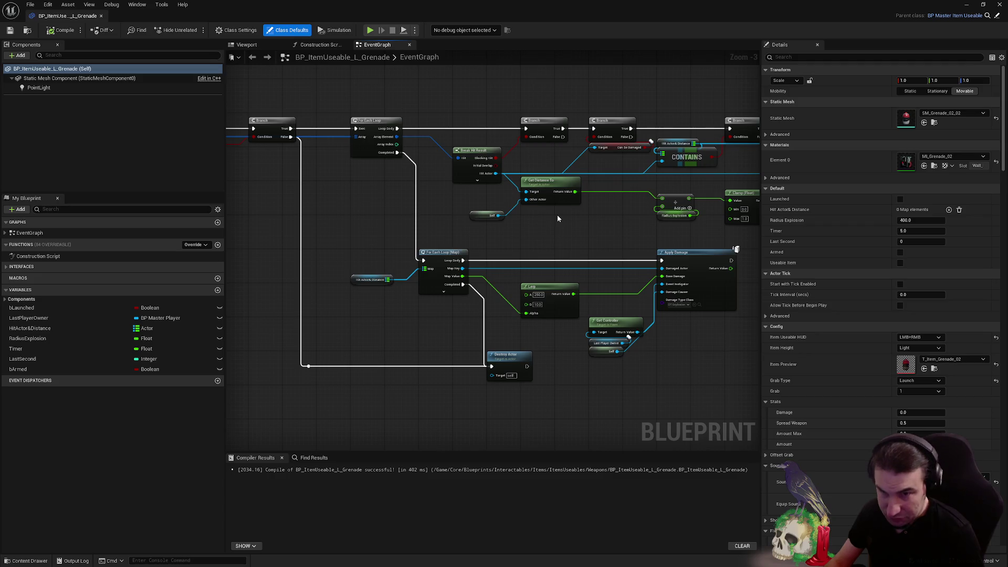
mouse_move(564, 214)
left_mouse_down()
mouse_move(380, 203)
mouse_move(468, 229)
left_mouse_up()
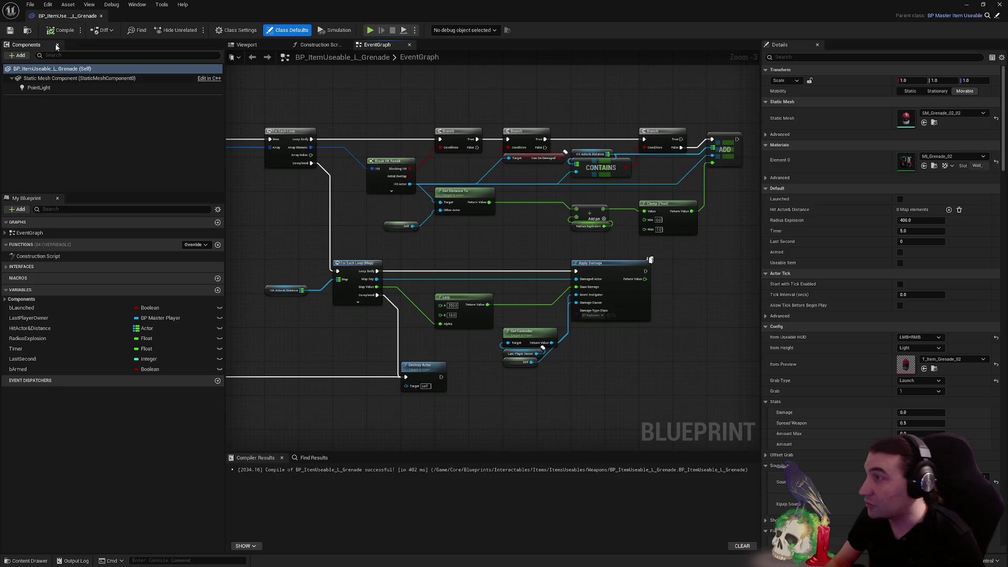
left_click_drag(410, 189, 409, 200)
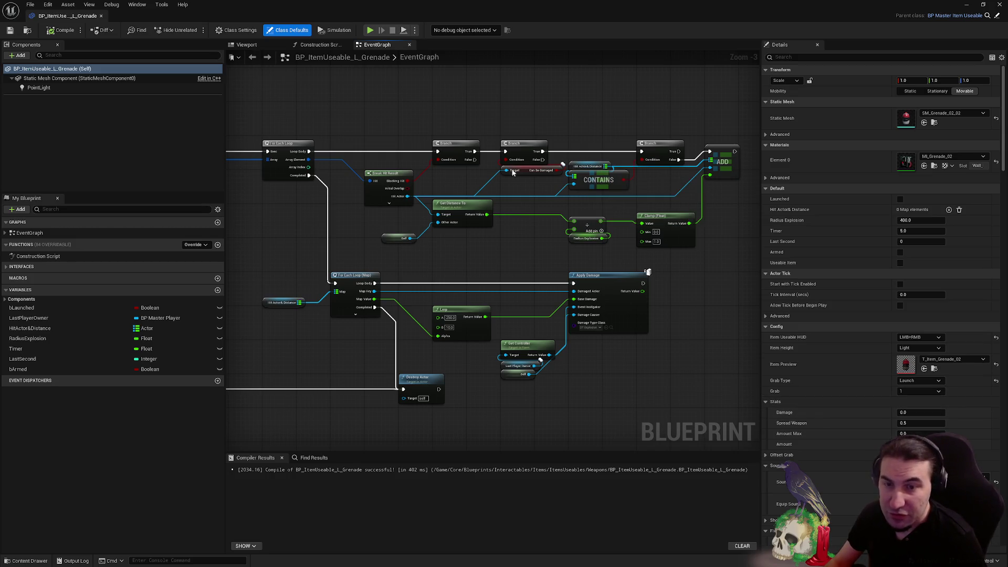
double_click(169, 4)
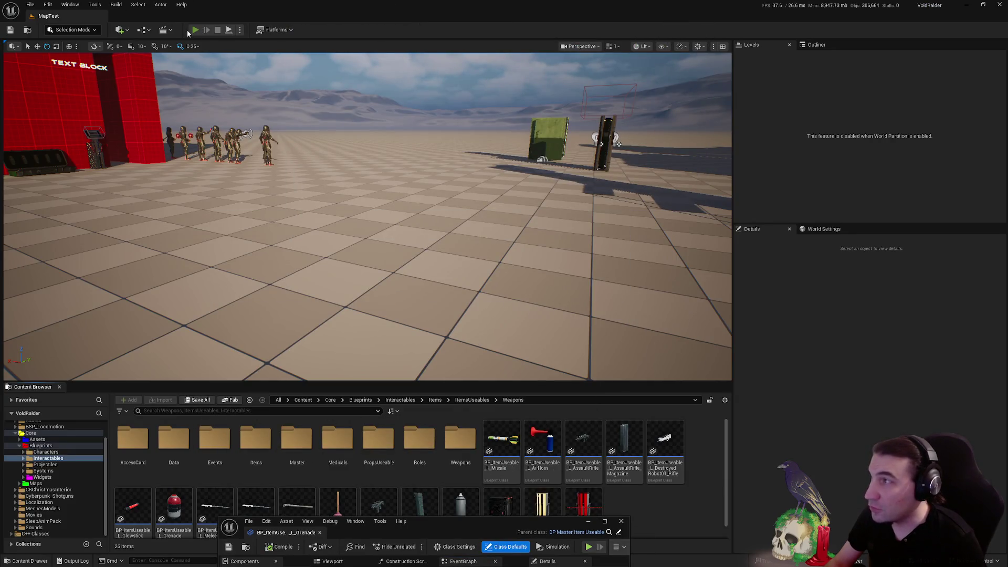
Play-test with Alt+P: throw the grenade, pick it up with E, rethrow it and watch it explode
key("alt+p")
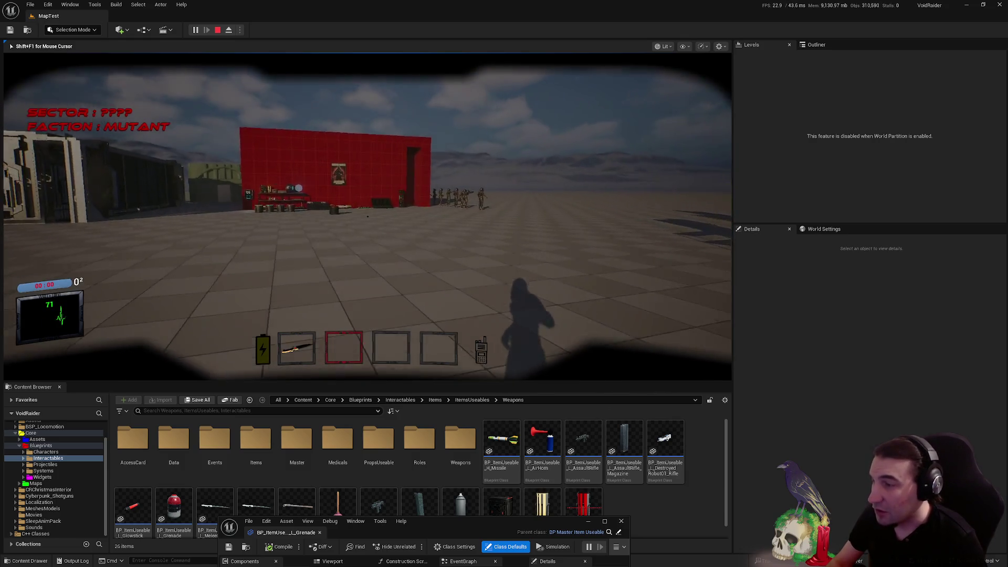
key("w")
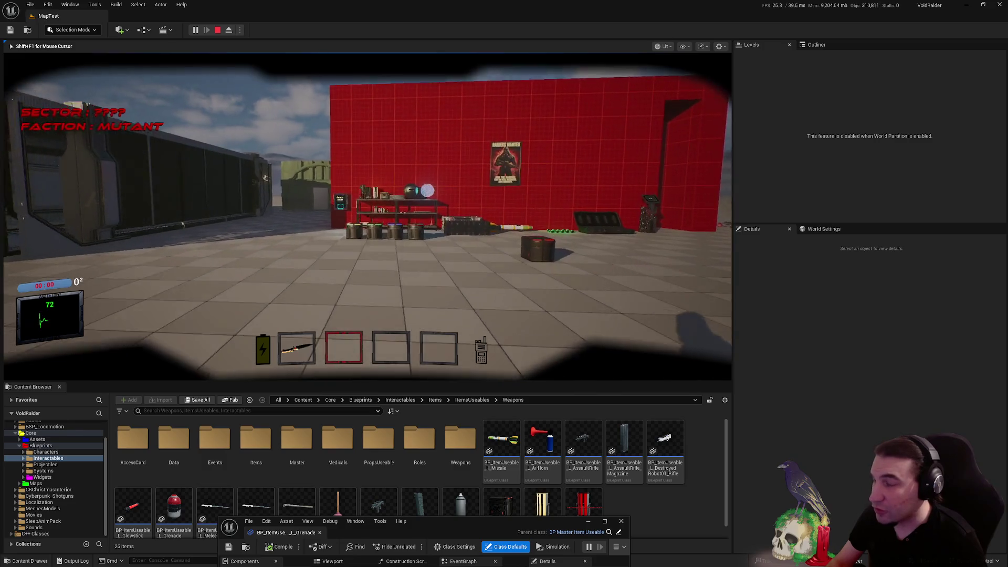
key("w")
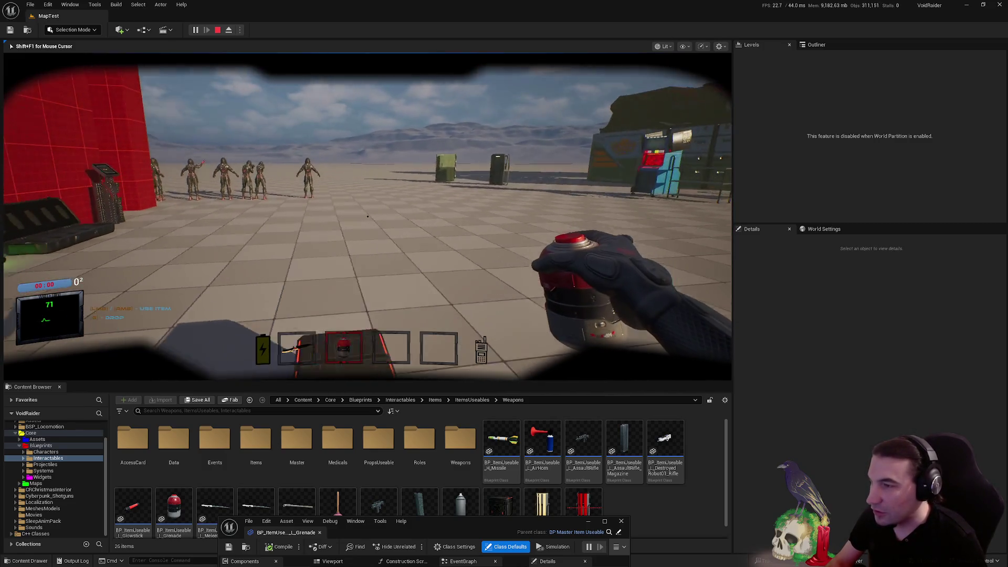
left_click(367, 216)
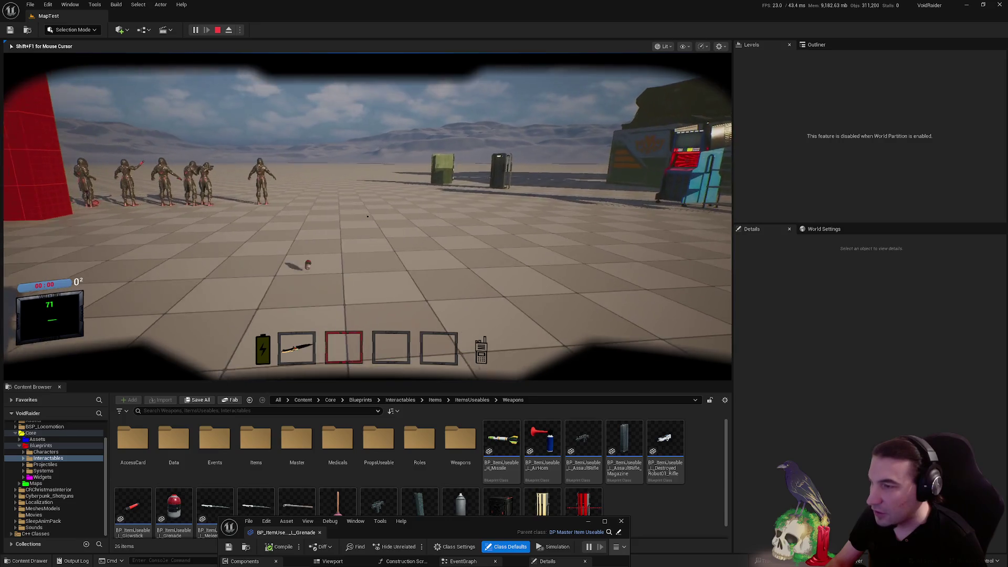
key("w")
key("e")
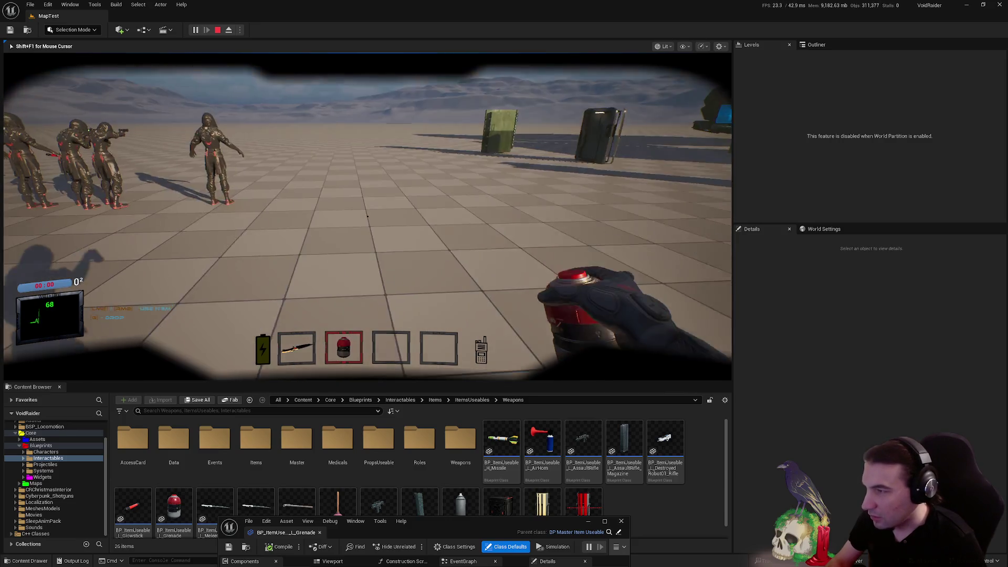
left_click(368, 216)
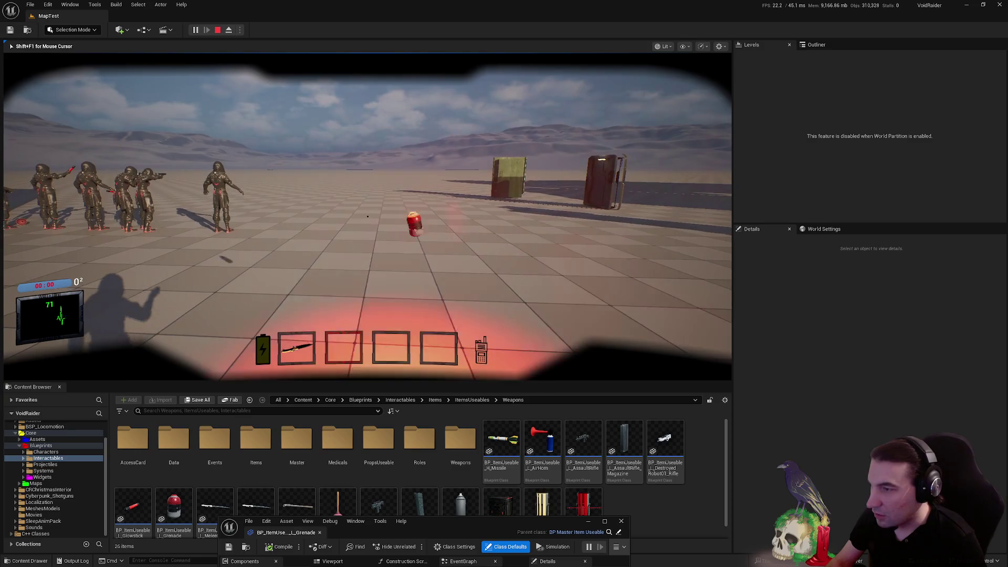
key("a")
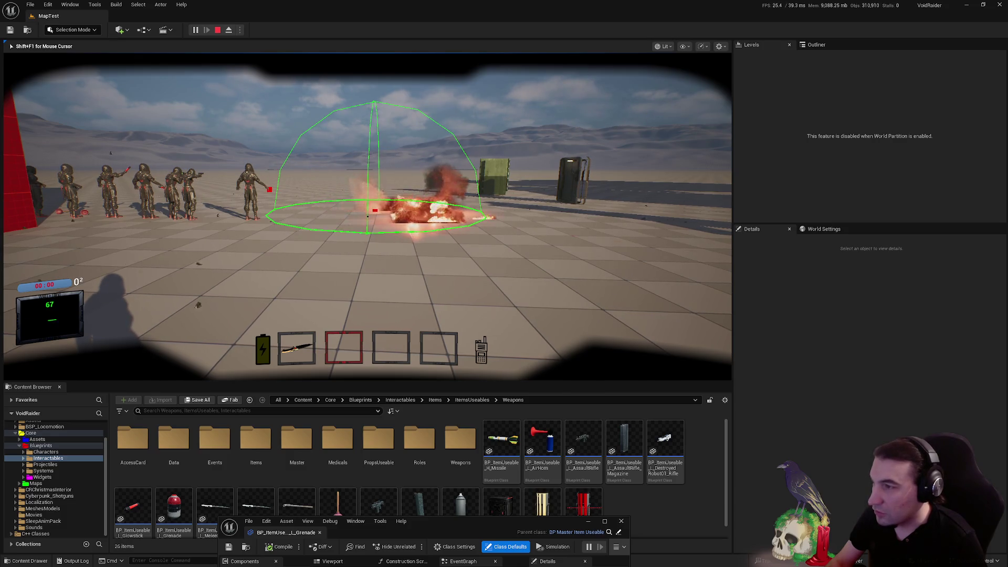
key("w")
key("Escape")
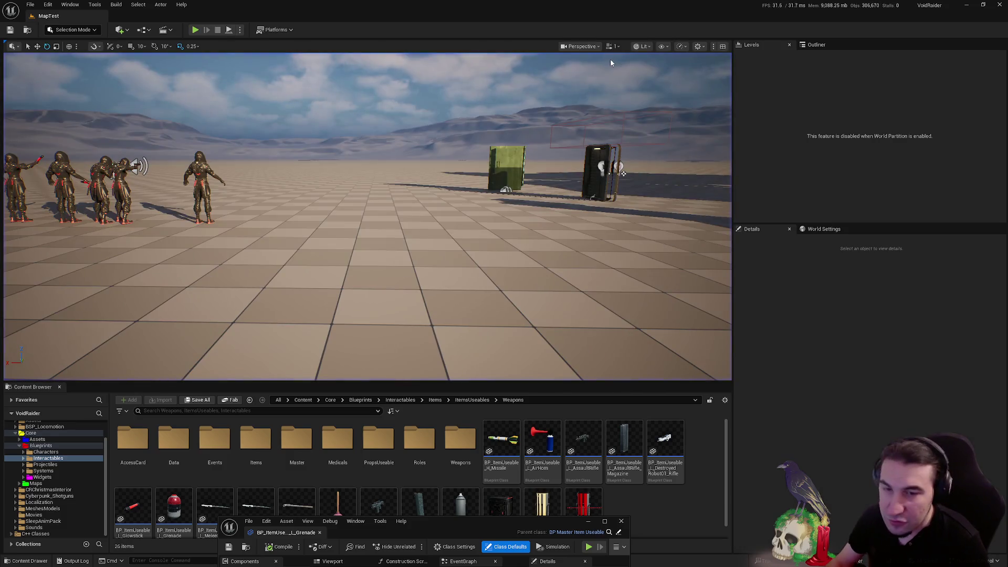
Maximize and pan the grenade Blueprint's event graph, float it again, and show the Blueprints > Characters folder
mouse_move(424, 524)
left_mouse_down()
mouse_move(538, 100)
mouse_move(535, 112)
left_mouse_up()
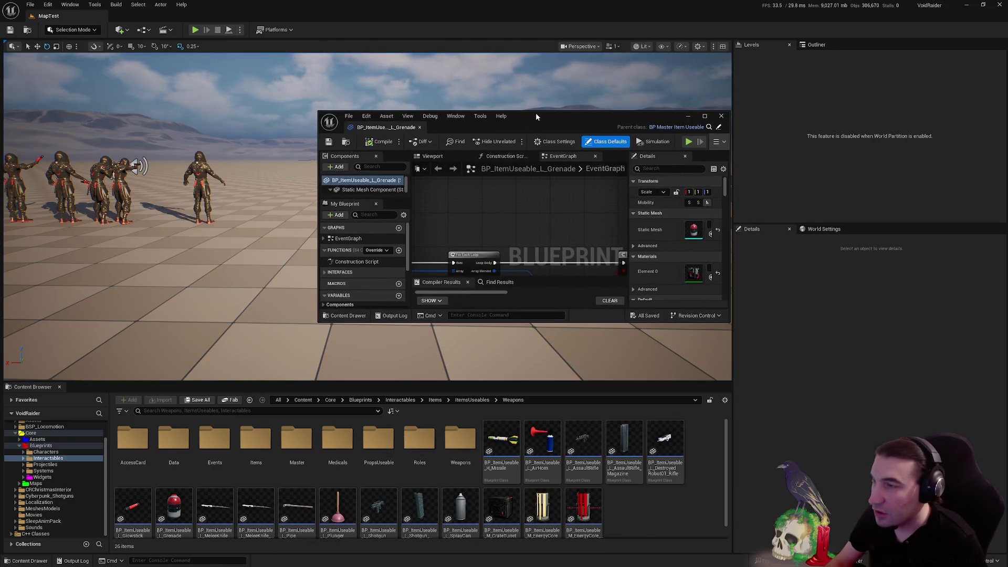
double_click(537, 115)
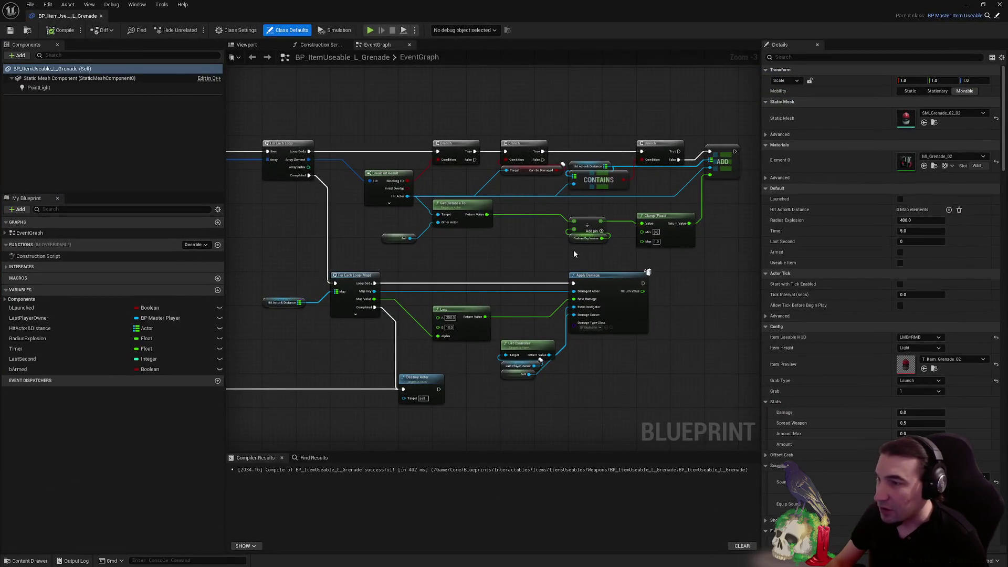
left_click_drag(427, 232, 491, 224)
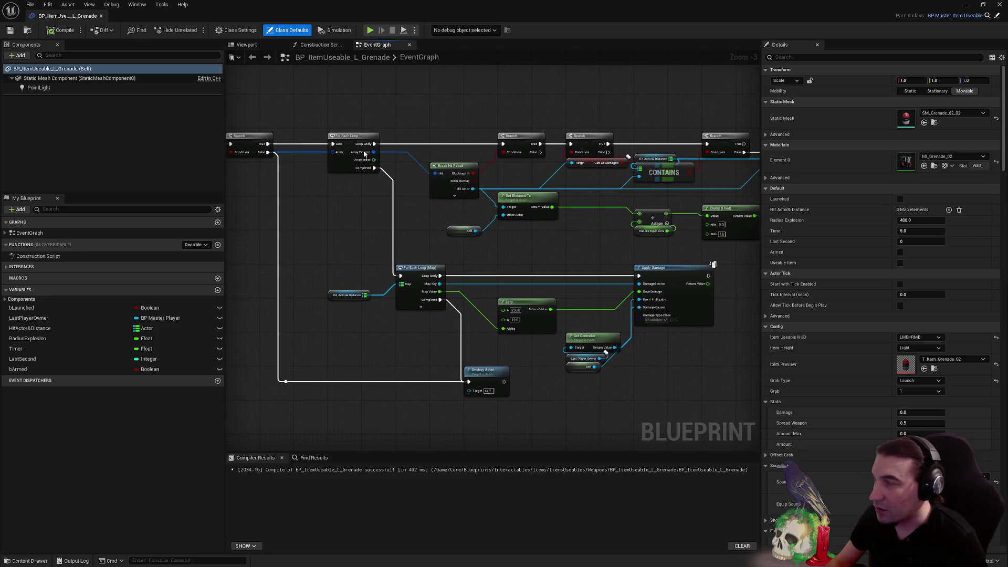
double_click(298, 4)
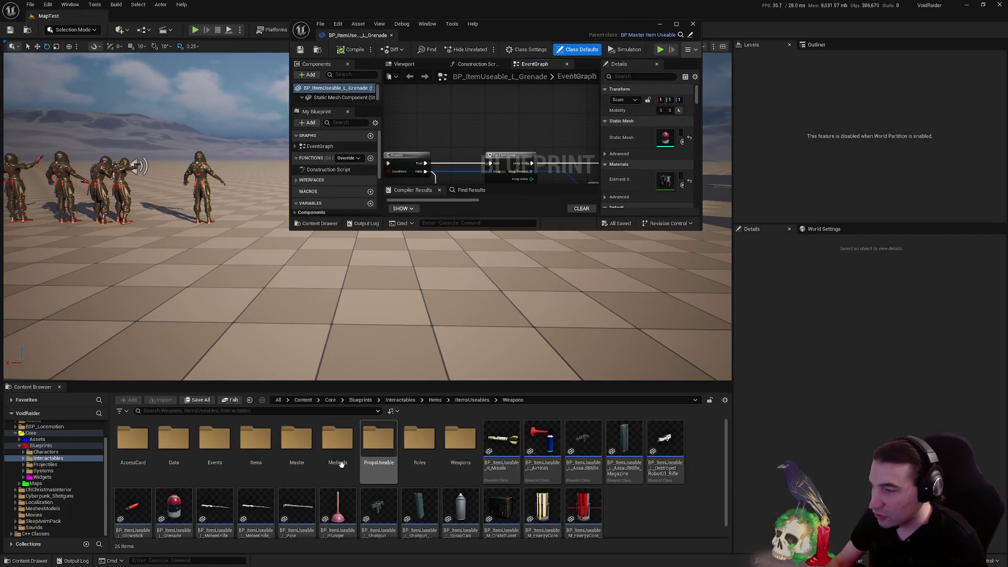
left_click(46, 451)
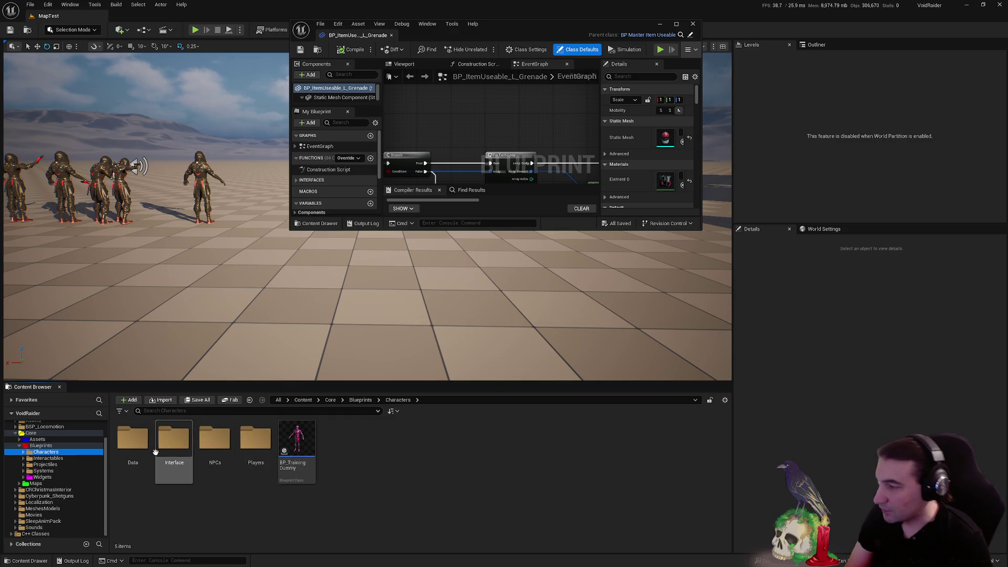
Browse to Assets/Characters/Factions/VoidRaider/PlayerRogue/Animations/FirstPerson/Men/Grab in the Content Browser
left_click(135, 454)
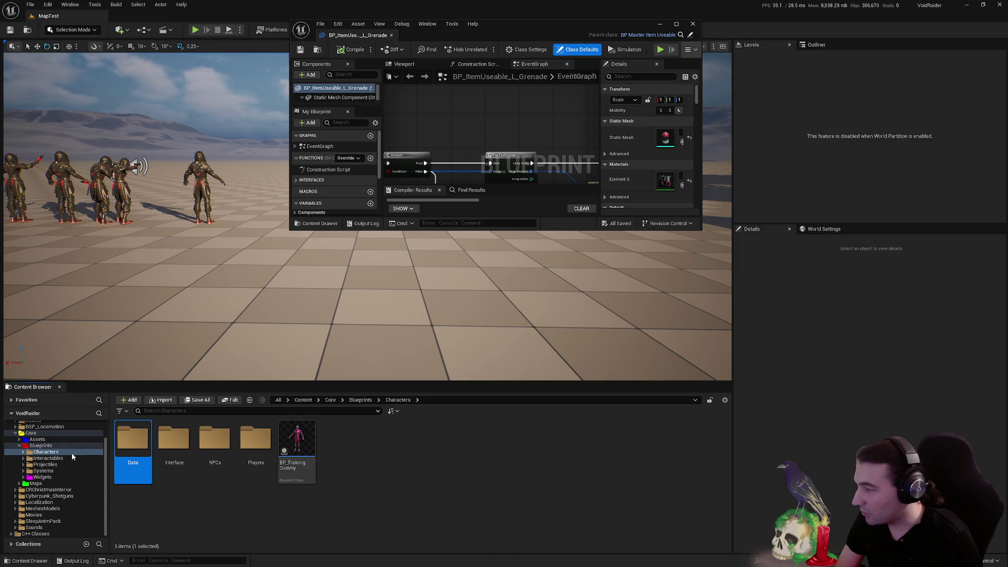
left_click(50, 440)
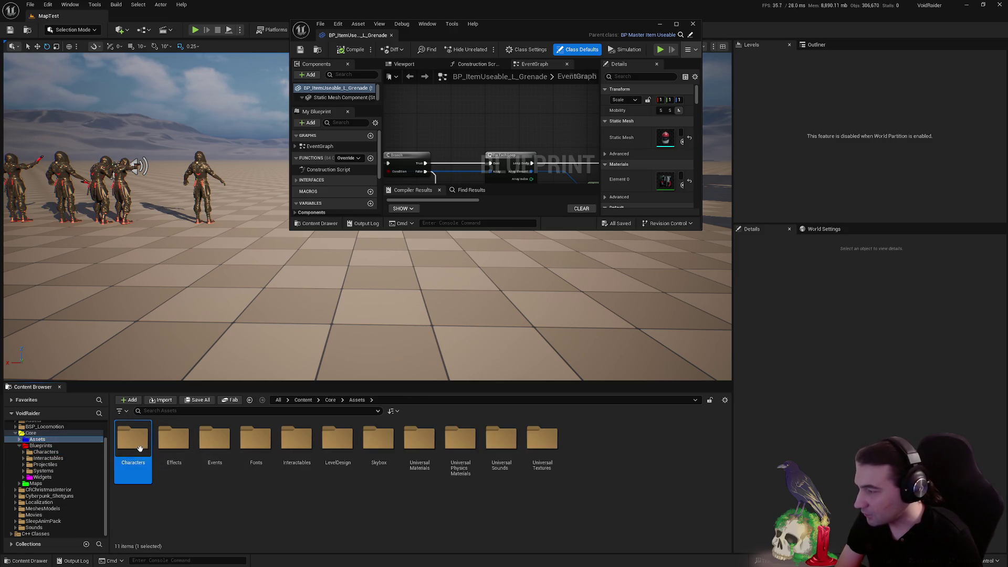
double_click(133, 441)
double_click(177, 441)
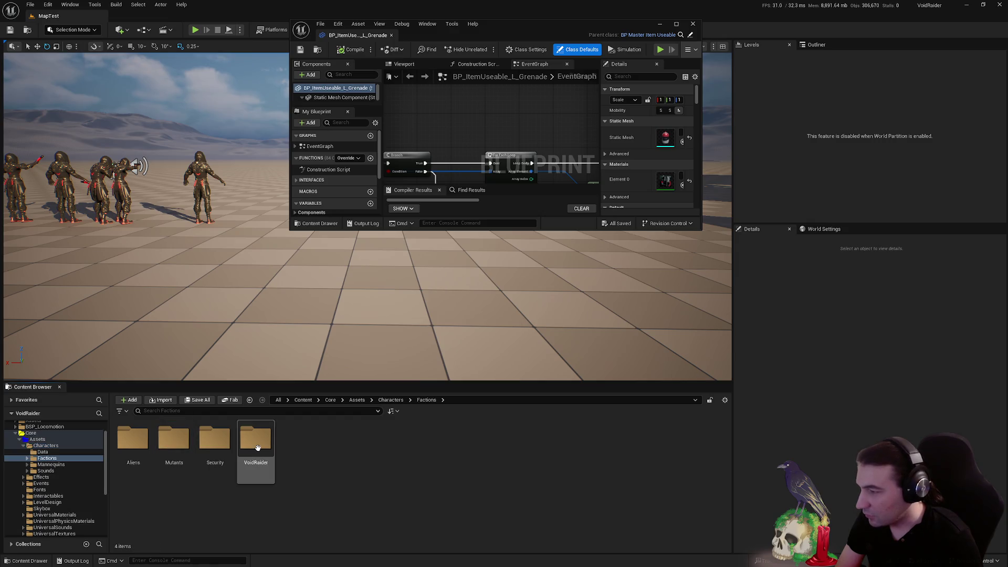
double_click(255, 441)
left_click(214, 443)
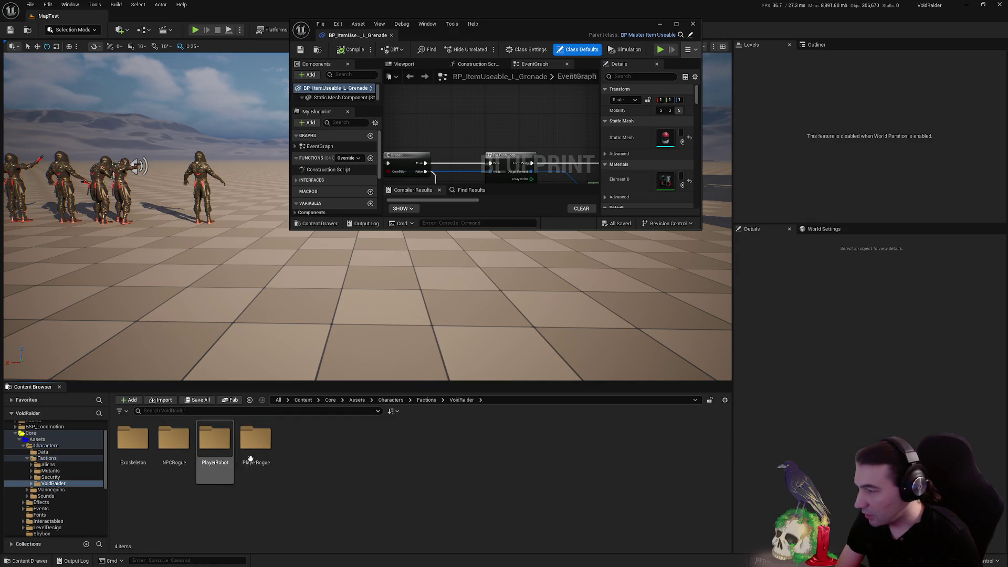
double_click(250, 461)
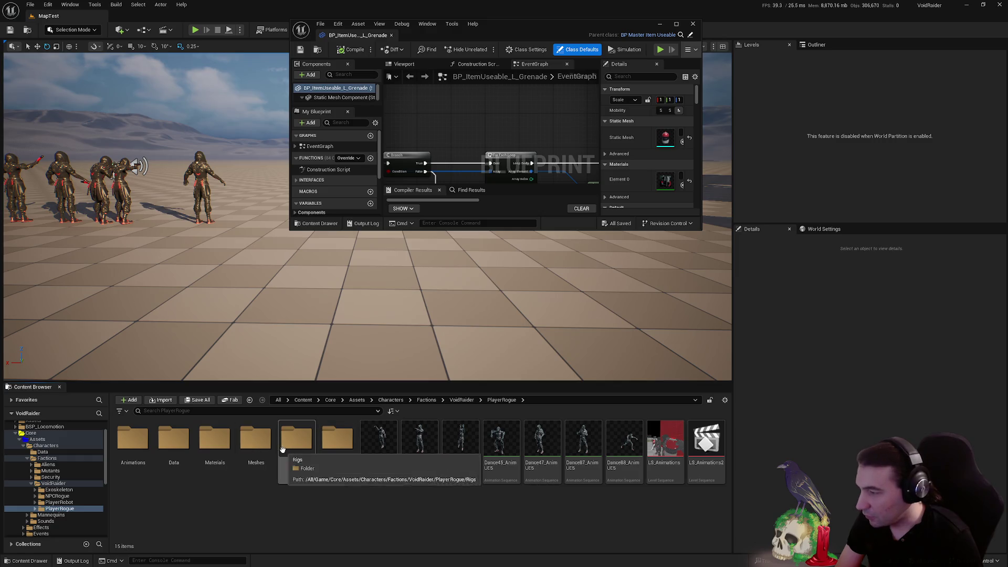
double_click(133, 441)
left_click(182, 449)
double_click(182, 448)
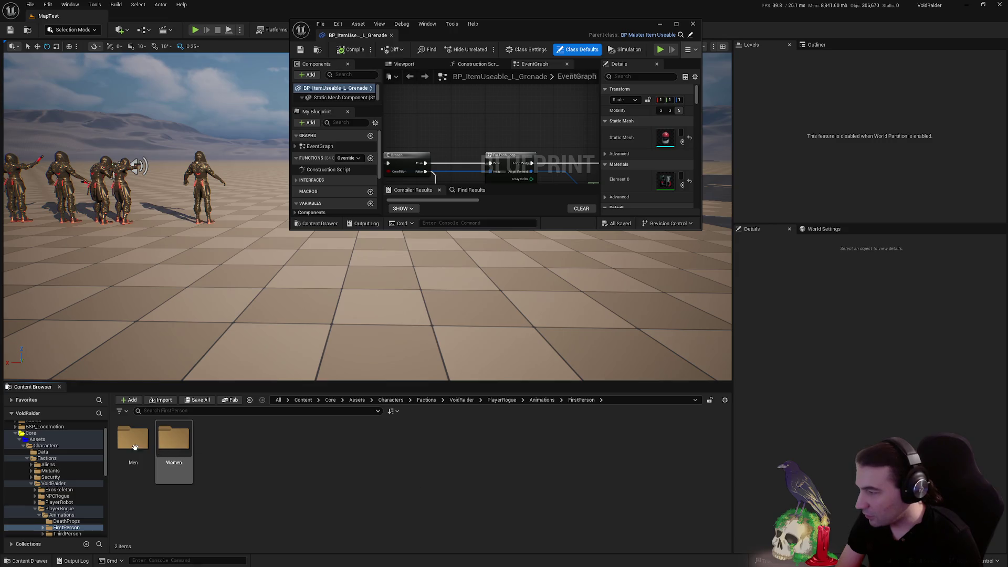
double_click(133, 441)
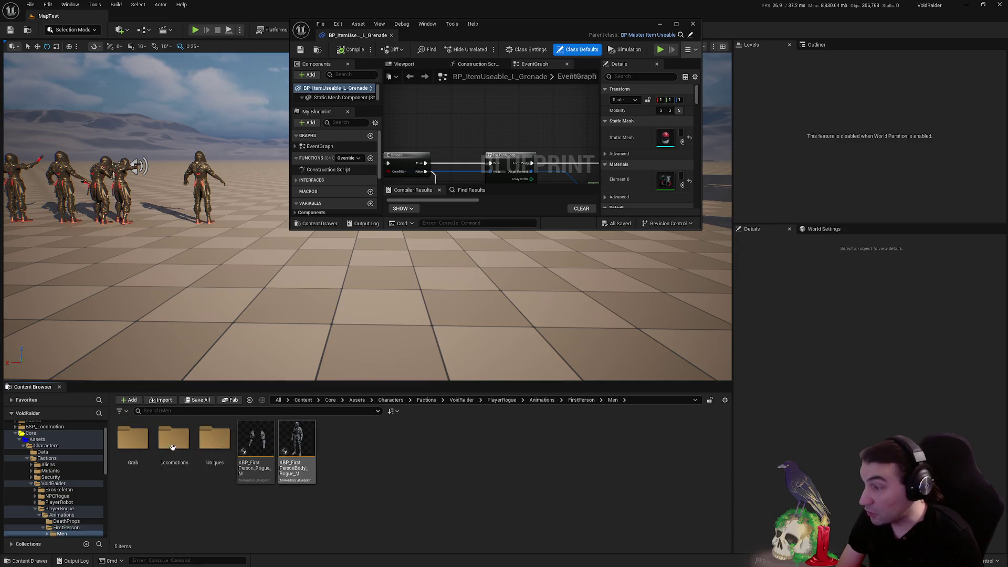
double_click(133, 439)
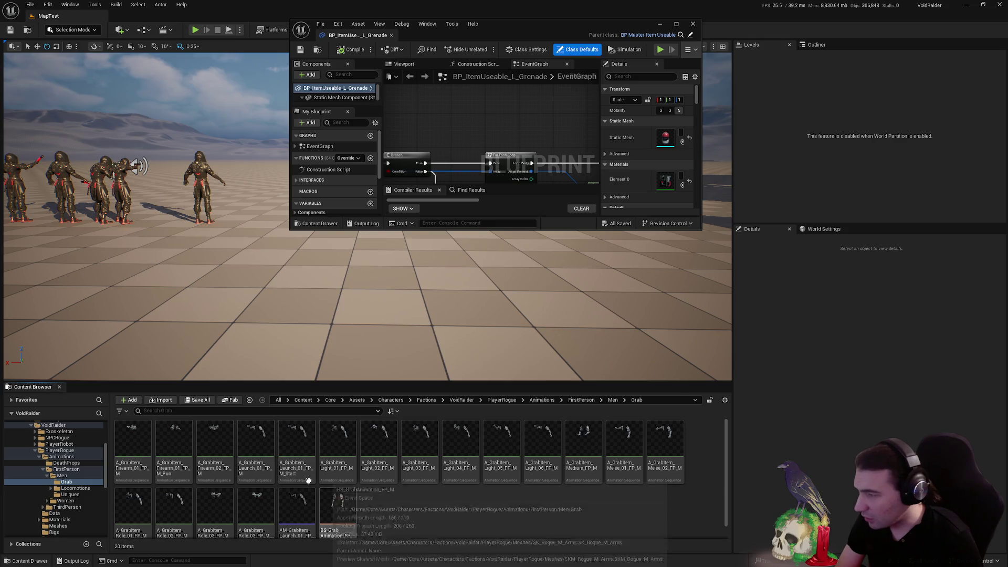
Preview A_GrabItem_Launch_01_FP_M_Start, close it, and select the AM_GrabItem_Launch_01 montage
double_click(266, 457)
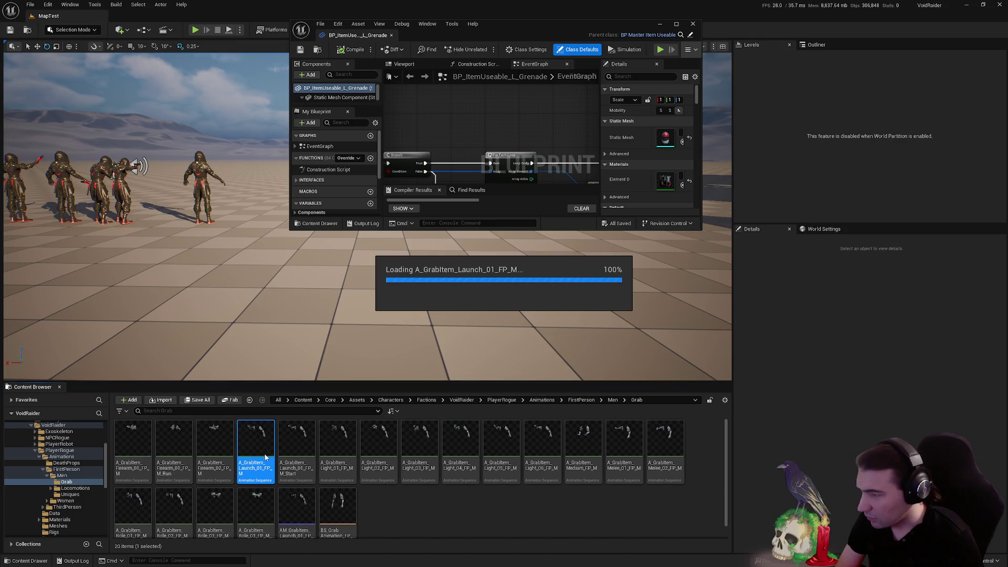
double_click(297, 447)
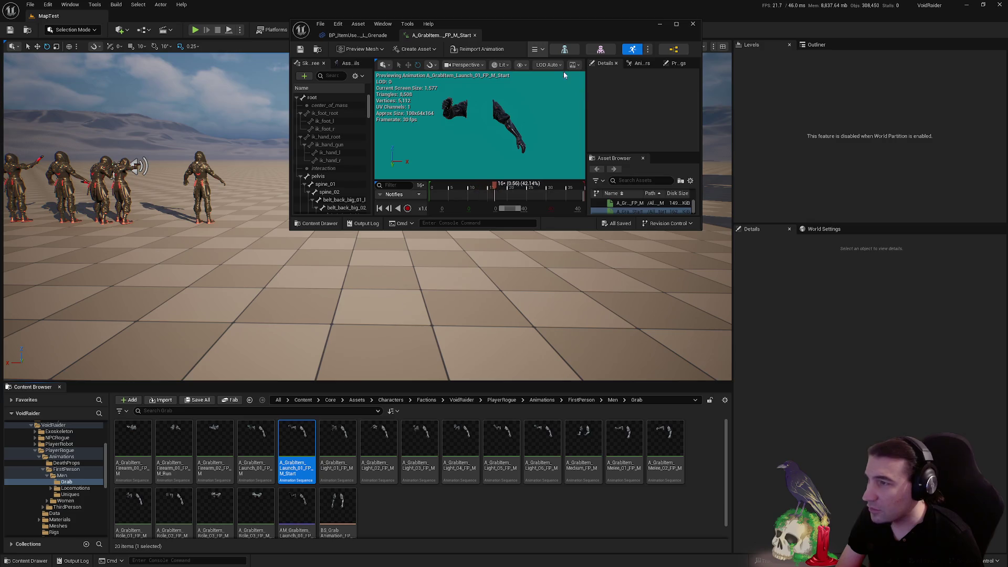
double_click(567, 30)
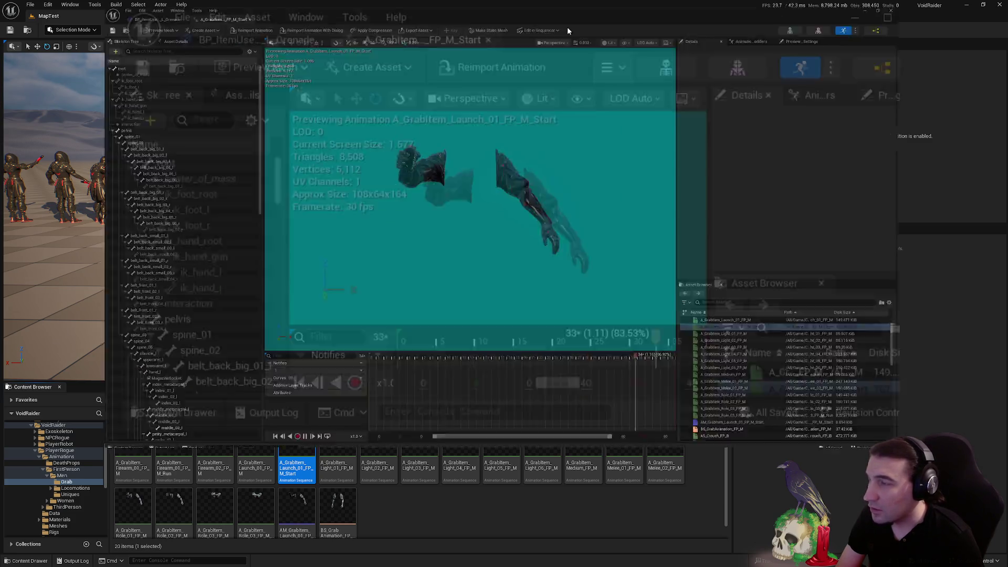
left_click(455, 444)
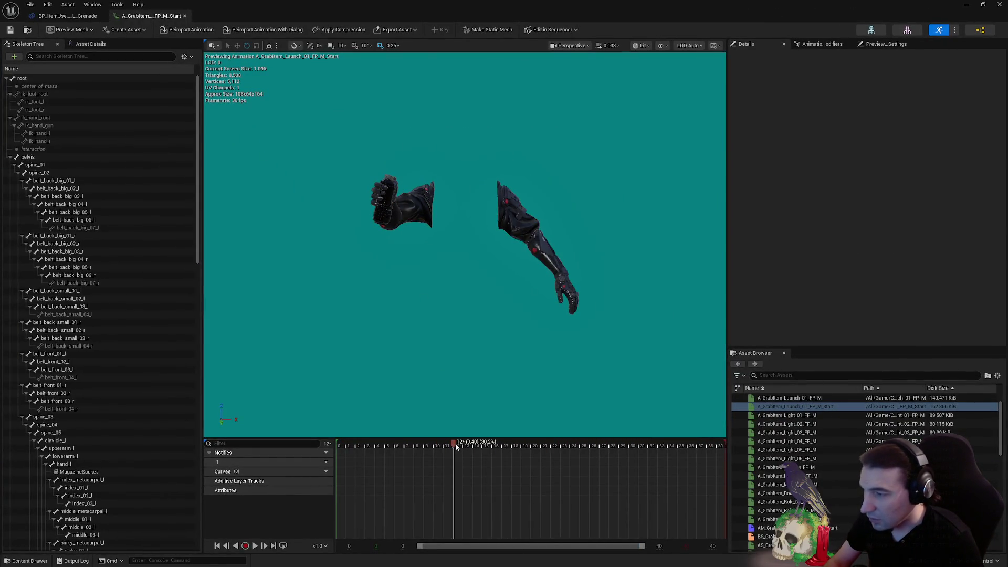
left_click(184, 17)
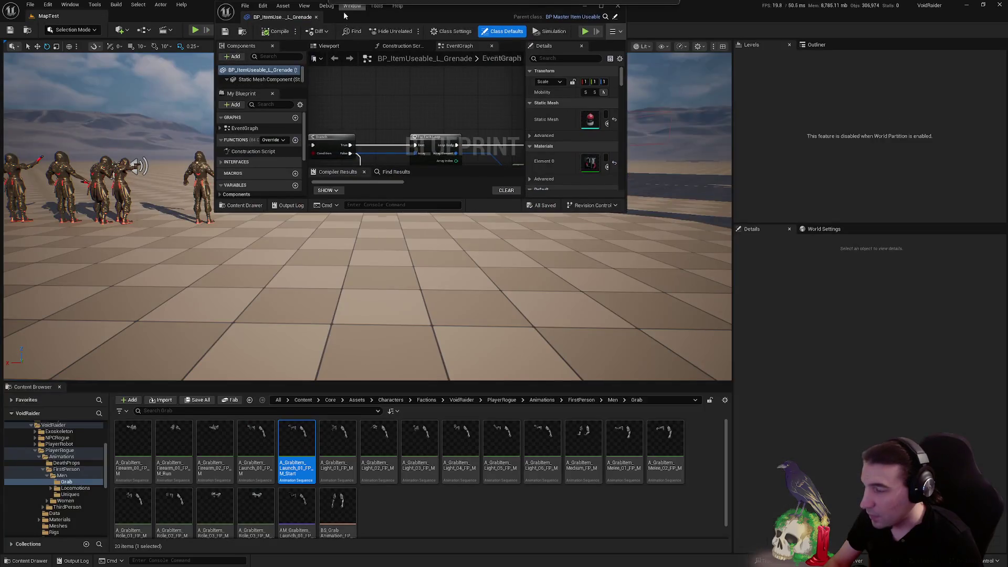
left_click(301, 514)
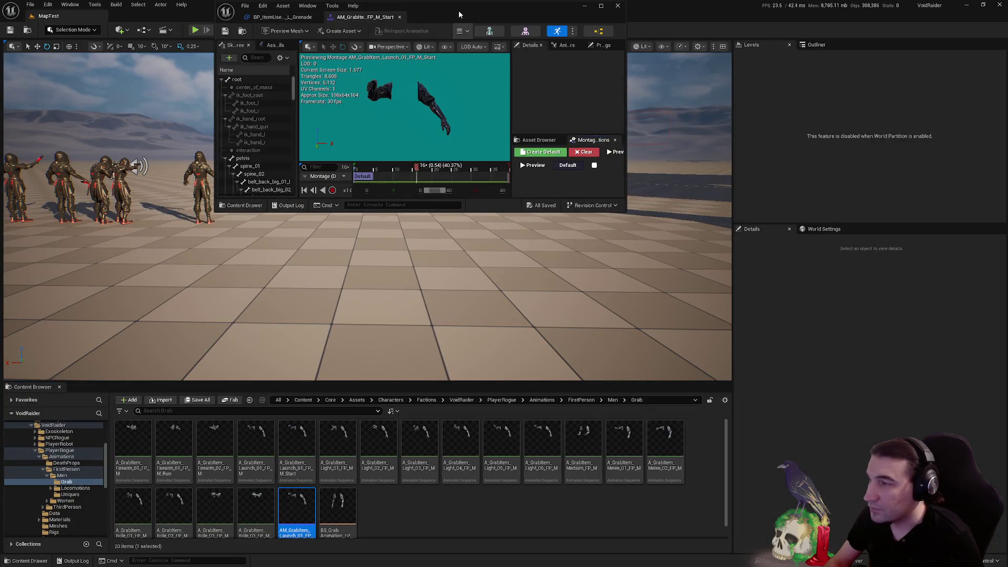
Open the Launch grab montage, scrub to frame 5 and zoom the preview onto the hand and grenade
double_click(457, 10)
mouse_move(417, 452)
left_mouse_down()
mouse_move(357, 446)
mouse_move(479, 447)
mouse_move(486, 460)
left_mouse_up()
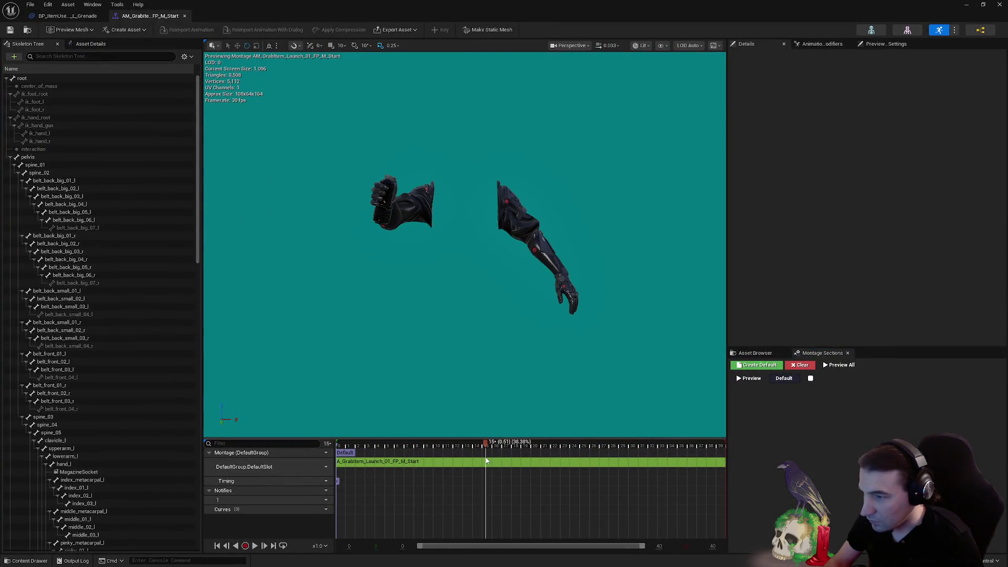
mouse_move(422, 179)
left_mouse_down()
mouse_move(423, 157)
mouse_move(425, 177)
left_mouse_up()
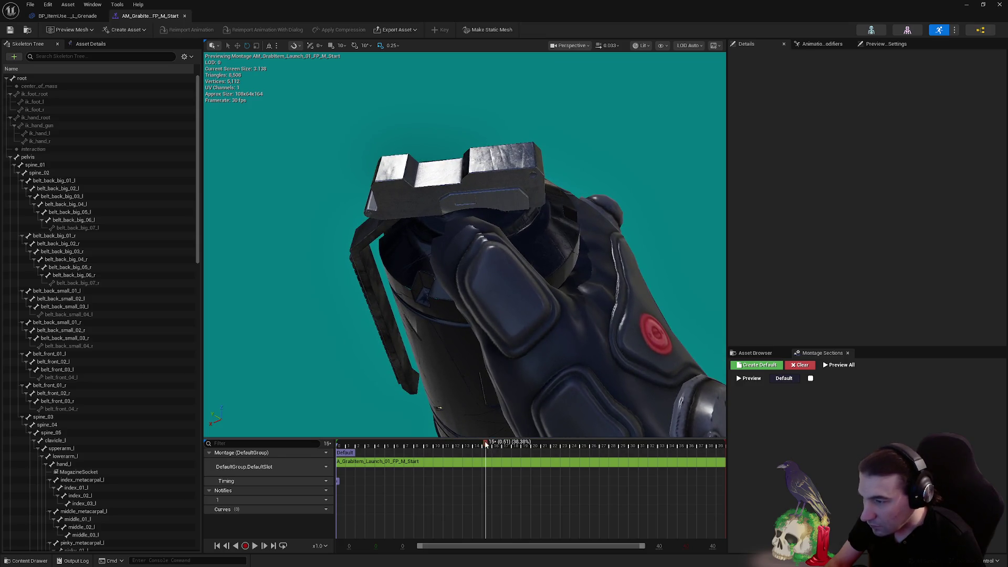
mouse_move(486, 446)
left_mouse_down()
mouse_move(560, 445)
mouse_move(522, 446)
left_mouse_up()
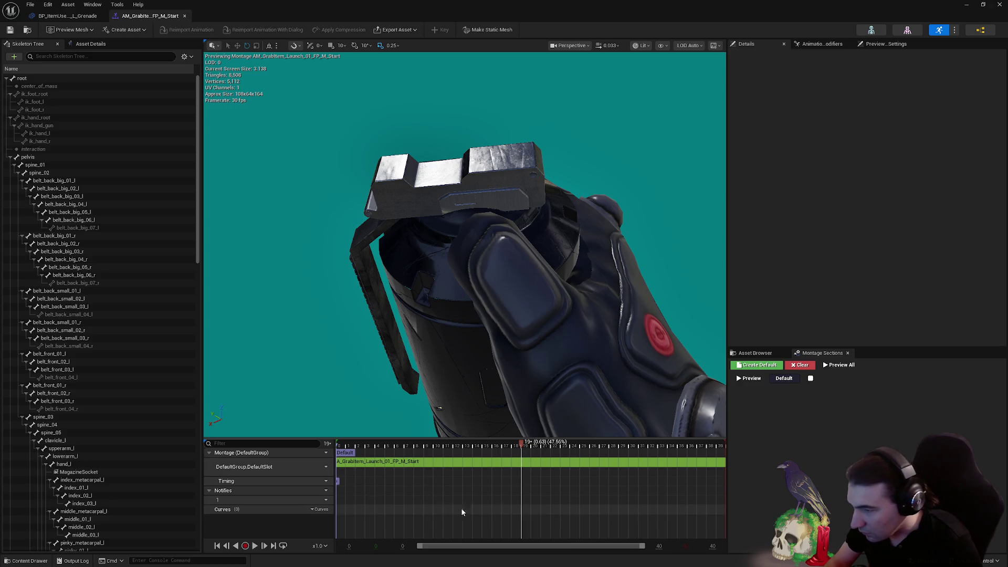
Add a montage notify at the playhead named Armed, save the montage, and close it
right_click(522, 505)
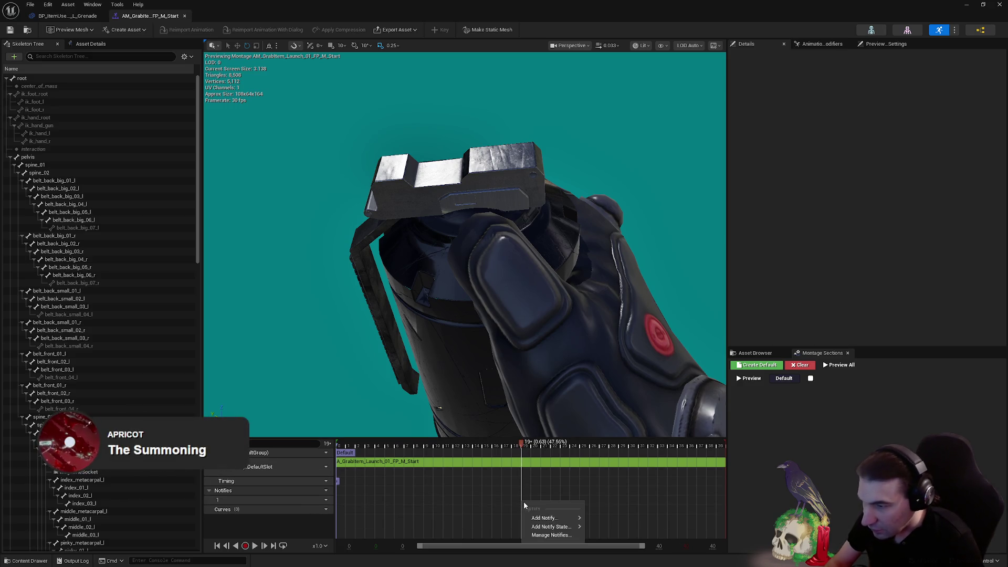
mouse_move(546, 517)
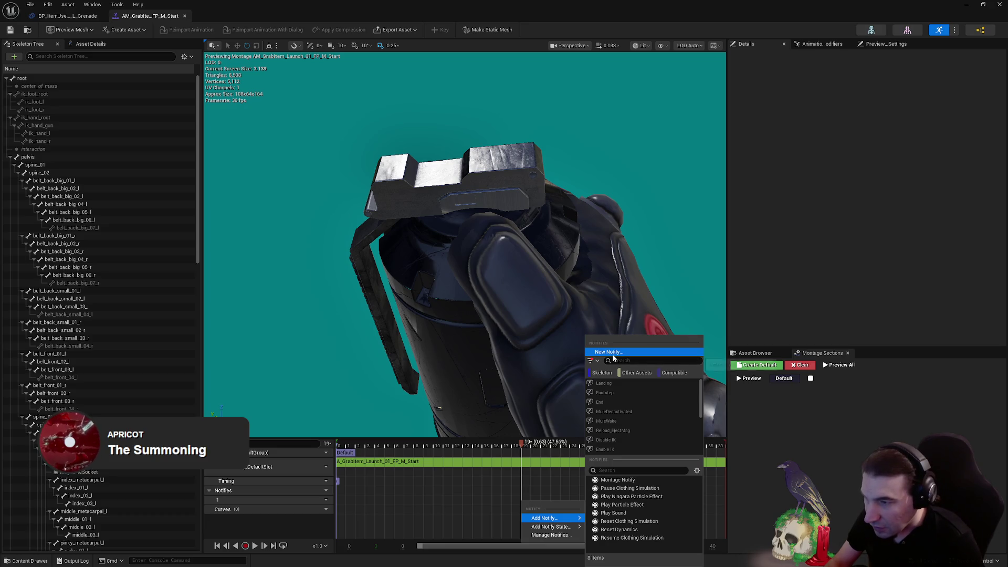
left_click(606, 480)
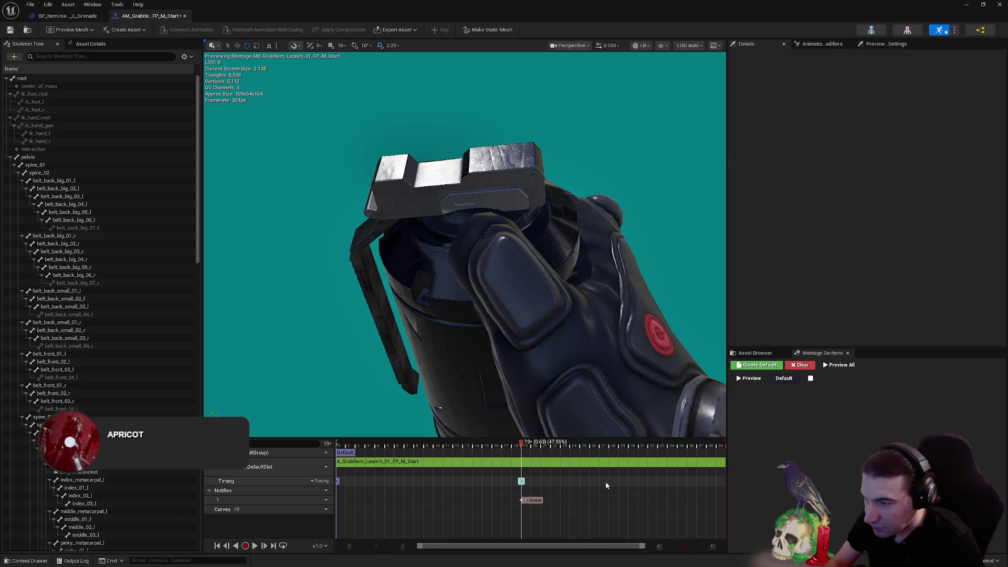
left_click(534, 502)
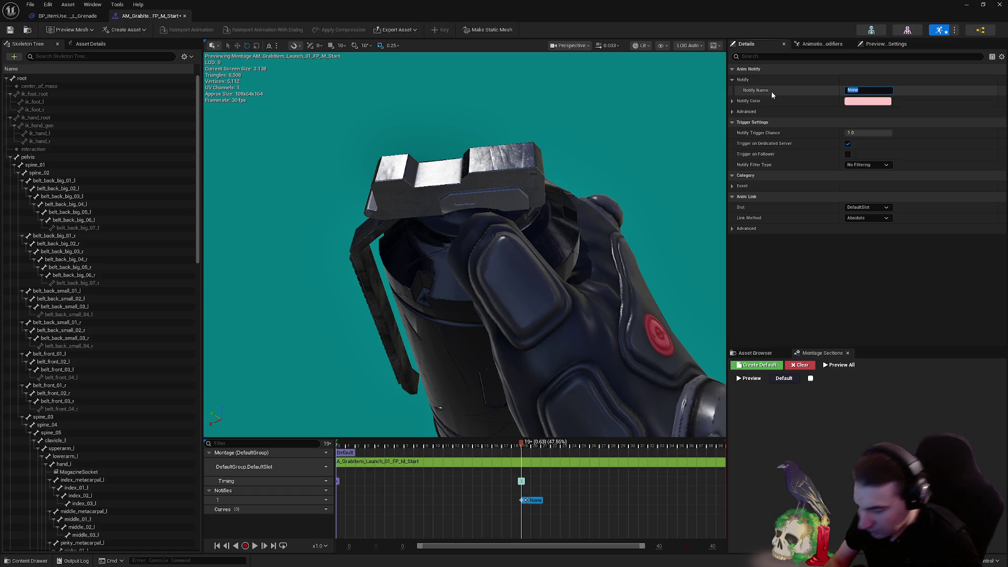
type("Armed")
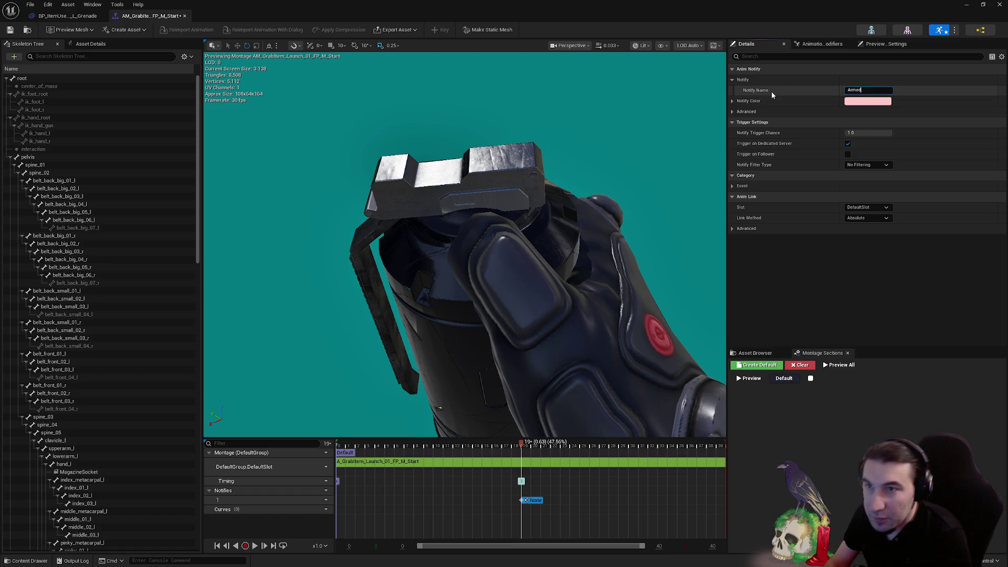
key("Return")
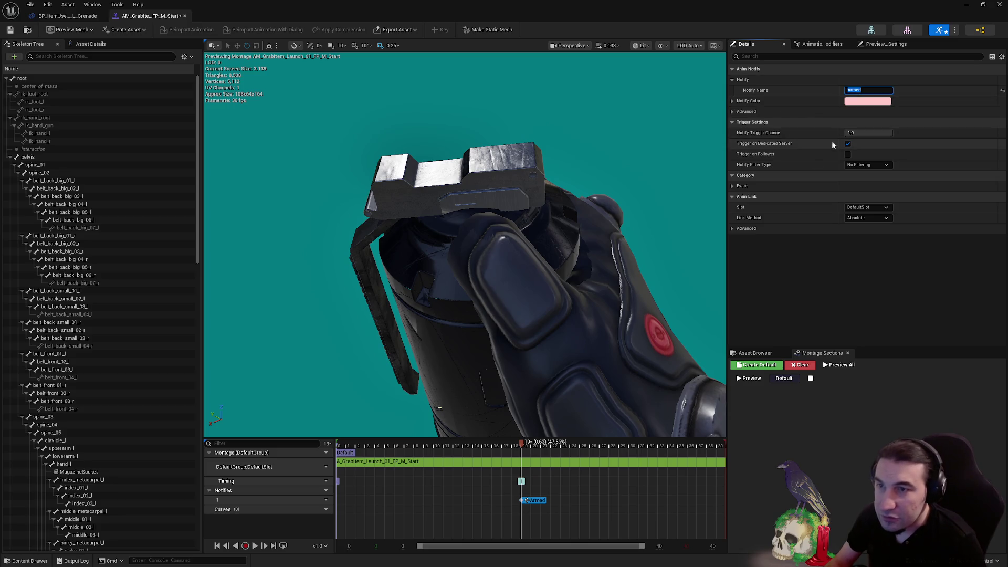
key("ctrl+s")
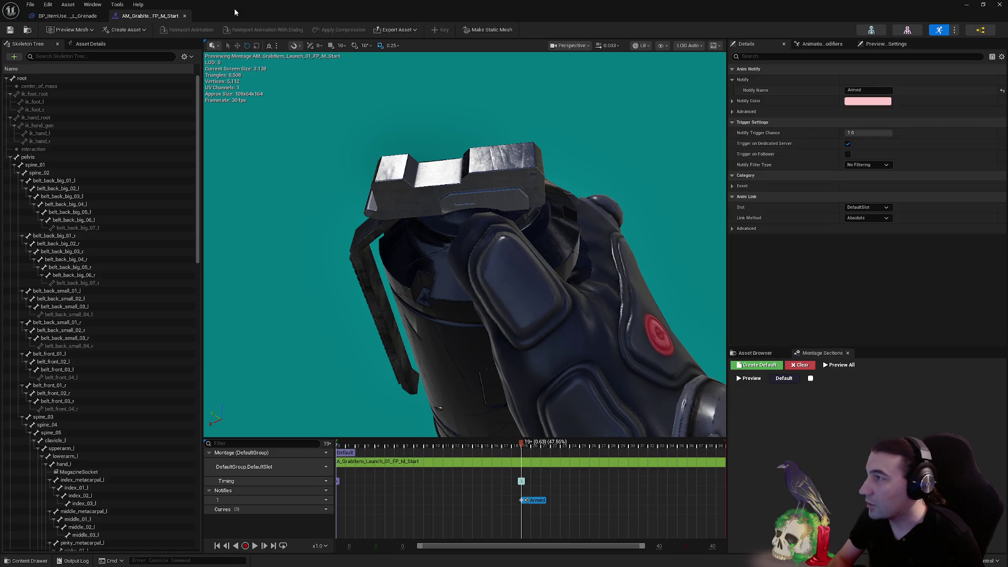
left_click(184, 16)
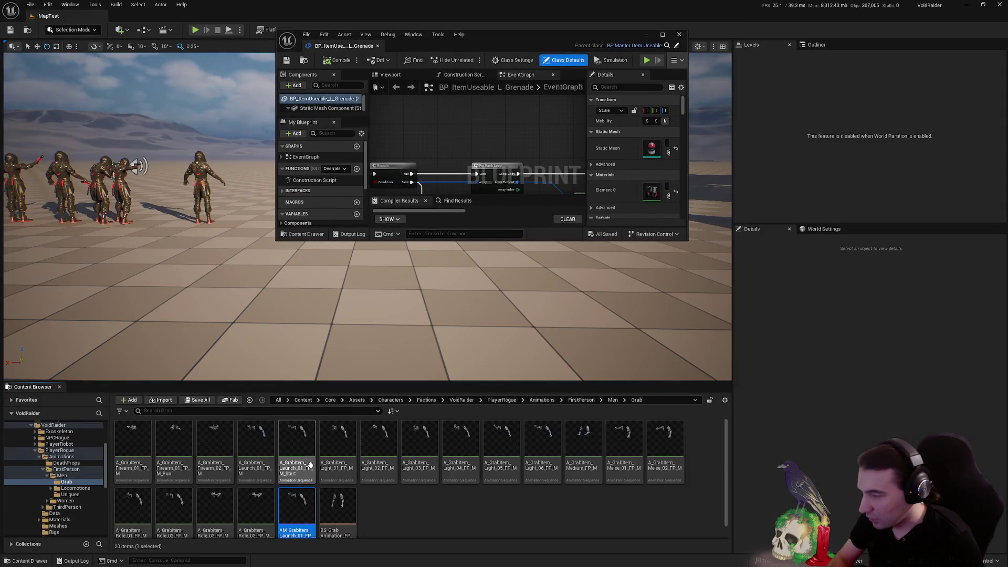
Open the AM_GrabItem Launch W Start montage from the Women > Grab animations folder
left_click(48, 475)
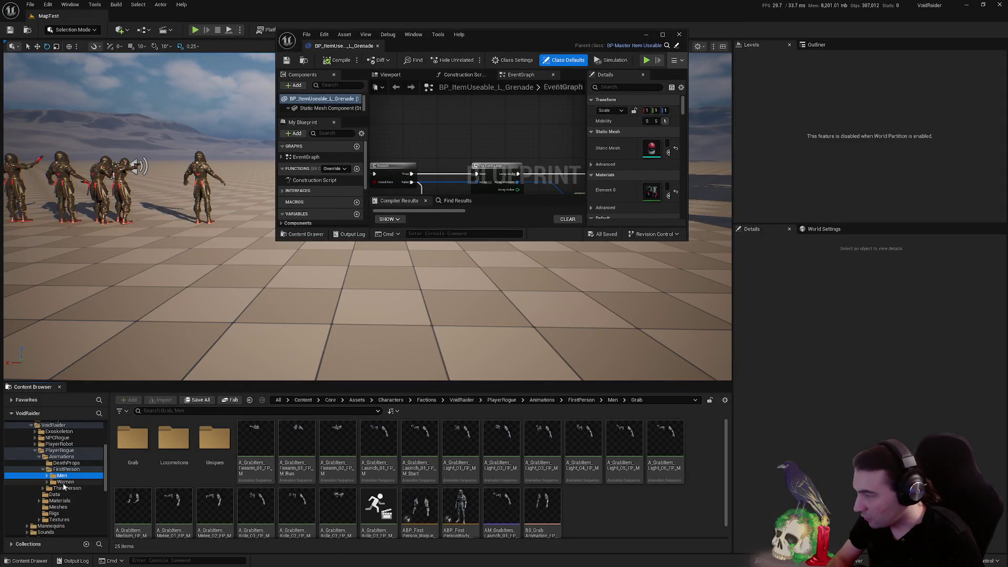
left_click(65, 481)
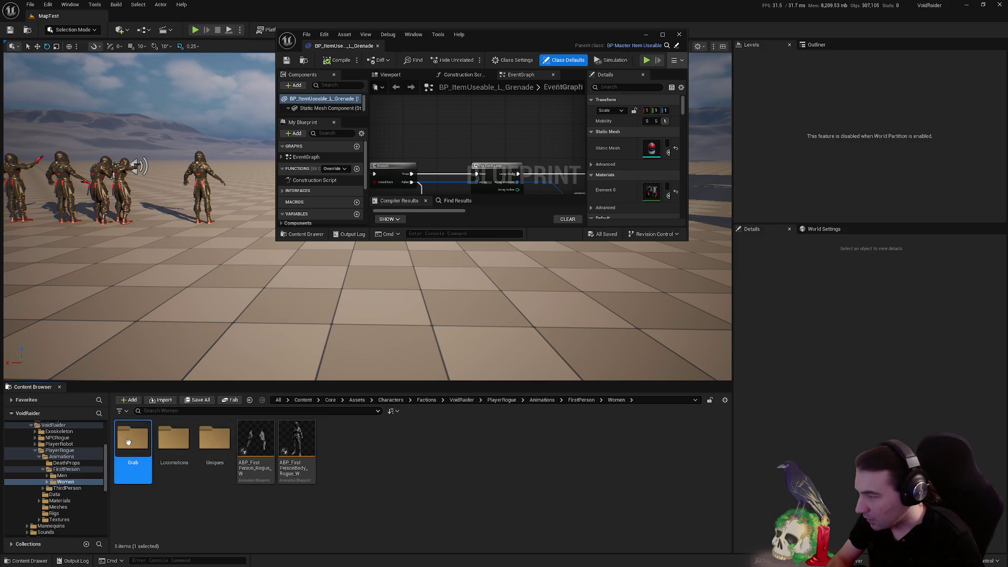
double_click(133, 438)
left_click(258, 504)
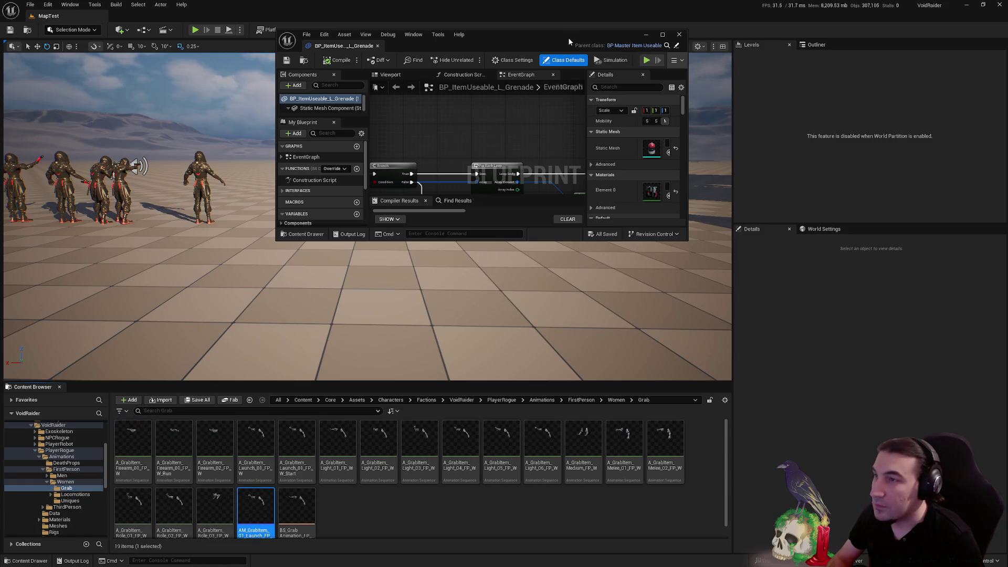
double_click(568, 37)
scroll(552, 223, "up", 5)
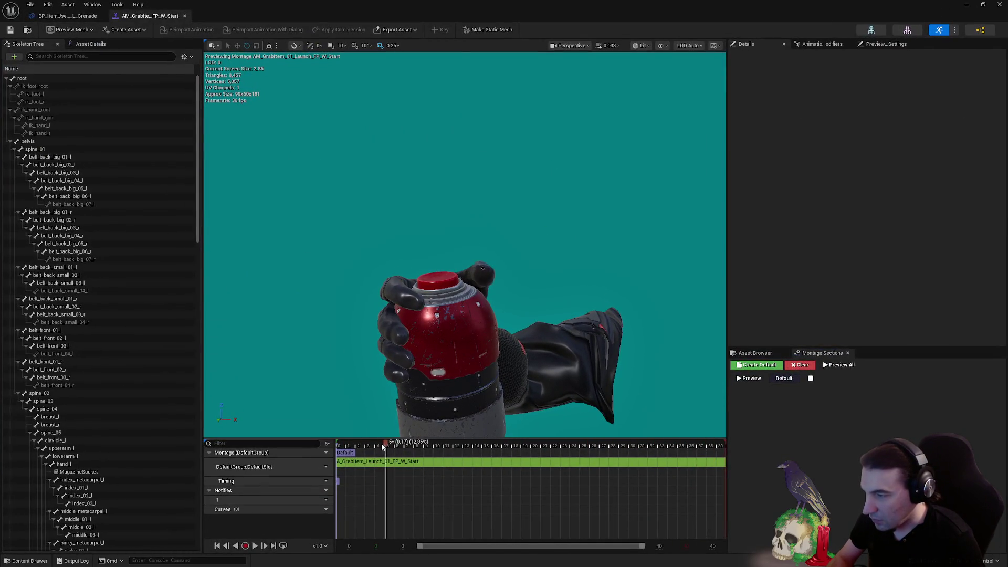
Move the women's montage Armed notify to around frame 21 and close the montage
mouse_move(401, 447)
left_mouse_down()
mouse_move(378, 447)
mouse_move(499, 447)
left_mouse_up()
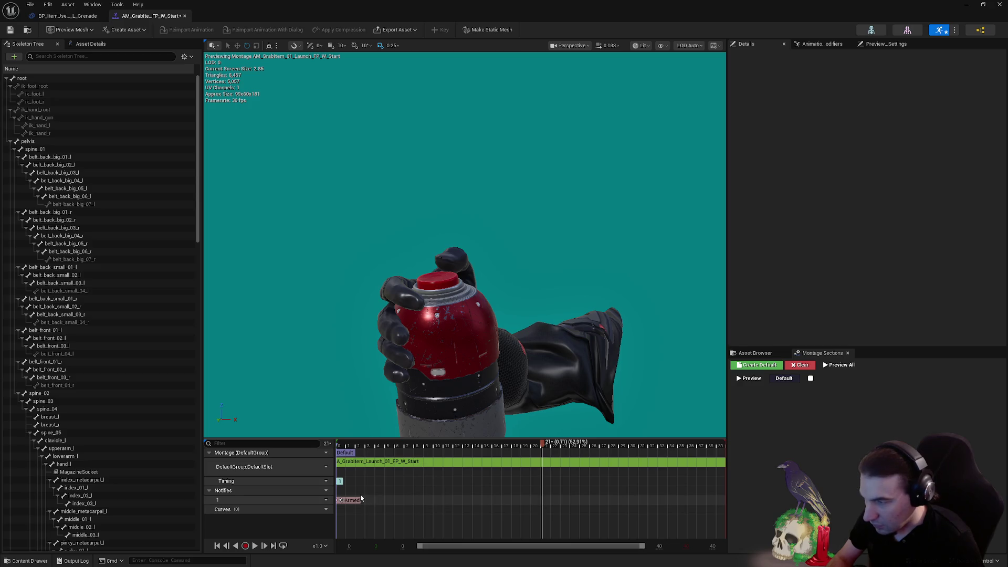
left_click_drag(532, 516, 557, 508)
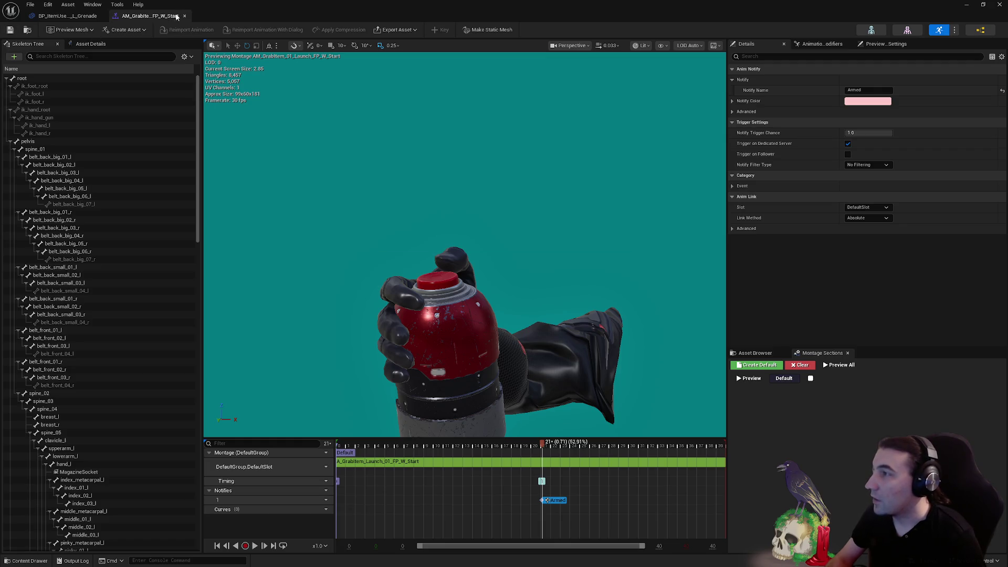
left_click(185, 16)
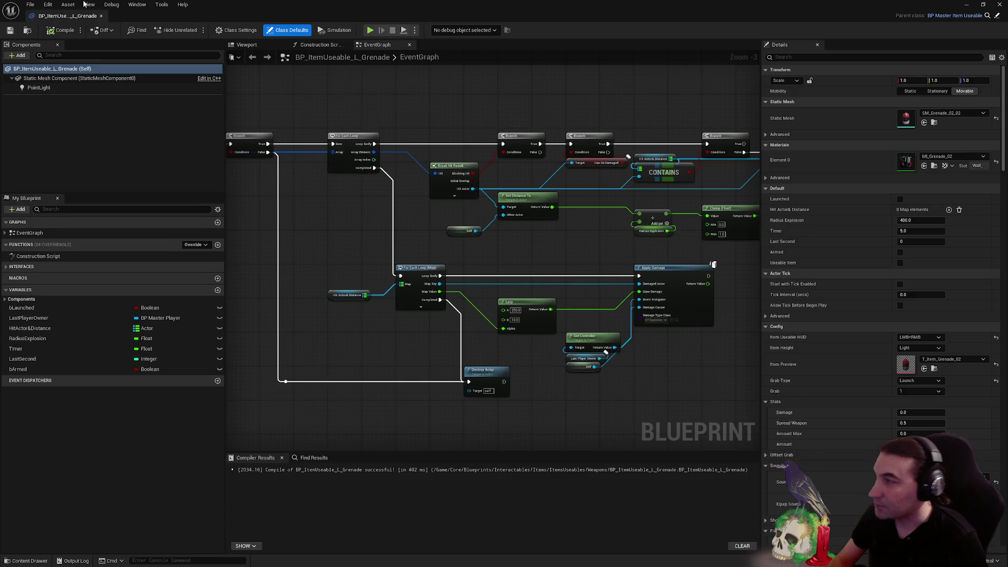
Check the Multi Sphere Trace's Draw Debug Type, save the grenade Blueprint, and scroll to Play Montage
scroll(517, 157, "down", 5)
scroll(497, 206, "up", 5)
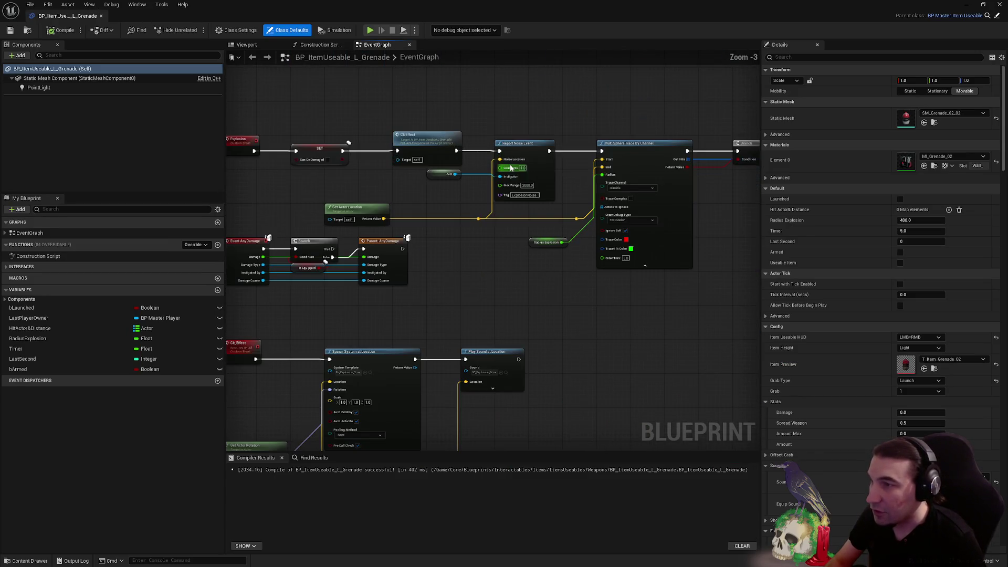
left_click(632, 221)
left_click(616, 231)
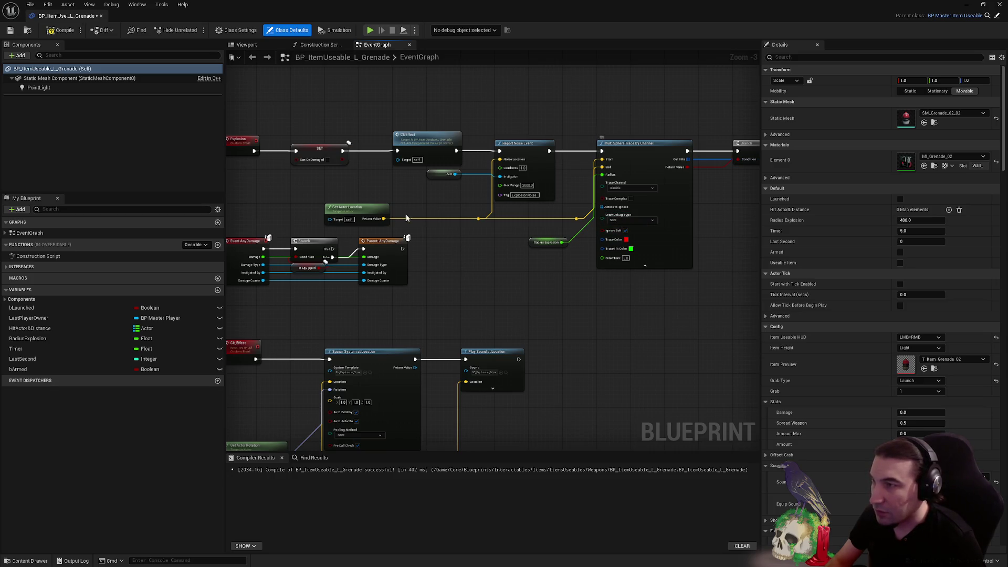
left_click_drag(407, 218, 549, 223)
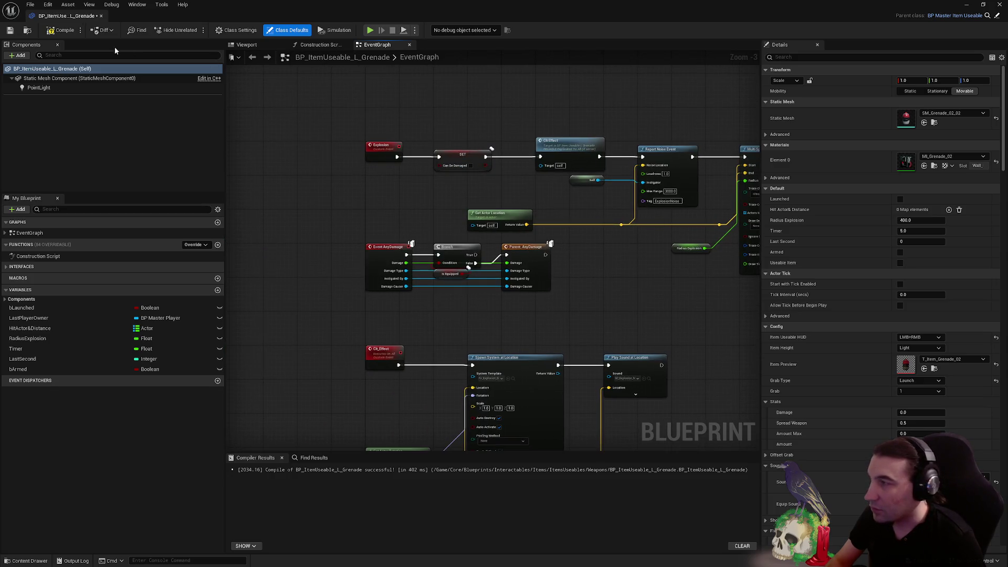
left_click(11, 30)
scroll(494, 312, "down", 3)
scroll(494, 312, "up", 3)
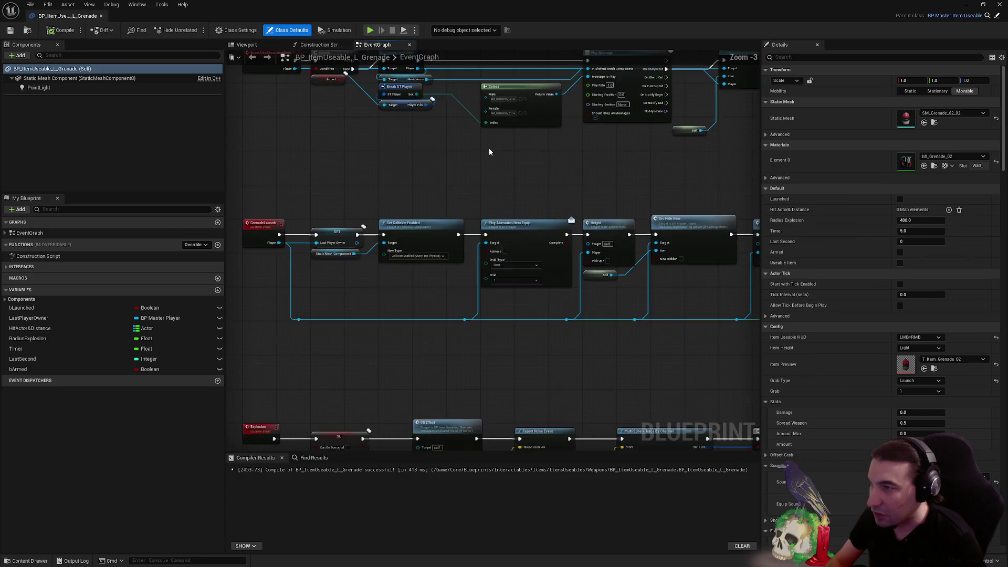
scroll(493, 250, "up", 3)
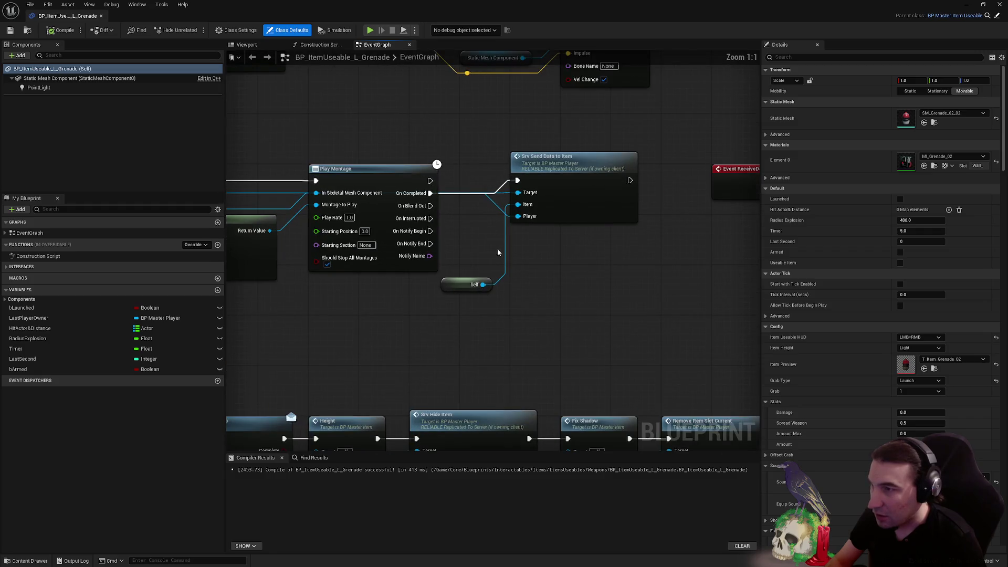
Compare Play Montage's Notify Name == Armed and feed the result into a new Branch node
left_click_drag(430, 255, 549, 270)
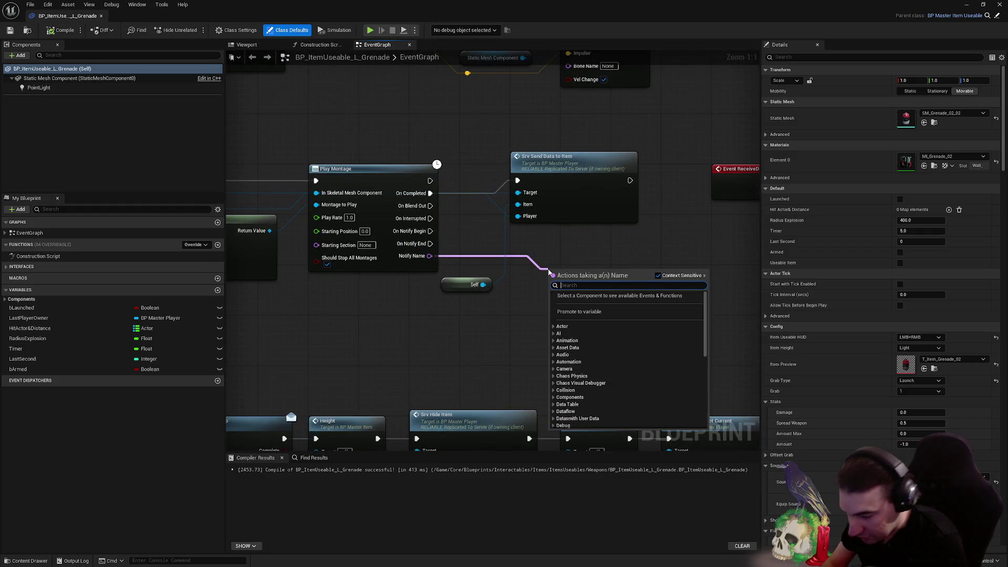
type("==")
left_click(580, 301)
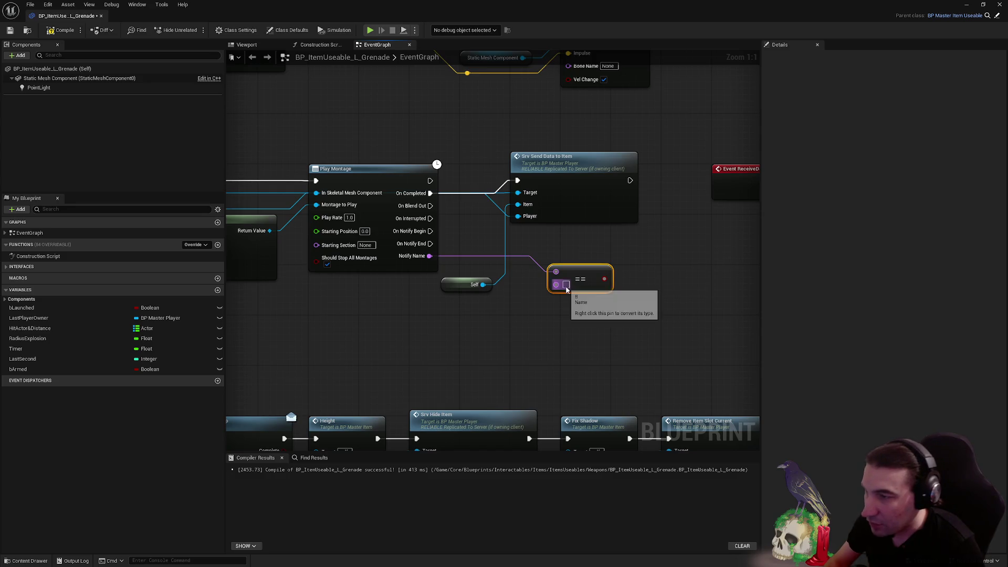
left_click(566, 284)
type("Armed")
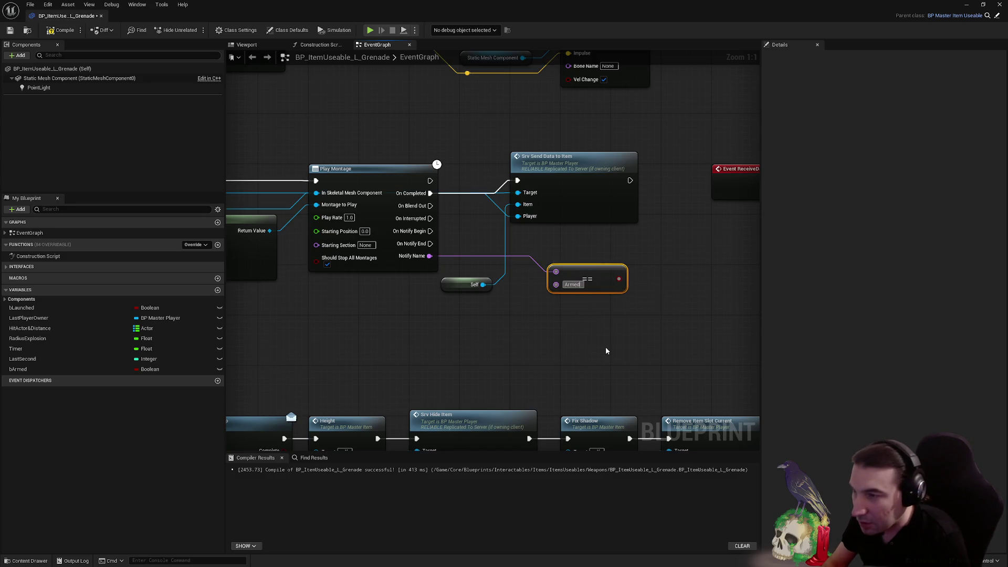
left_click_drag(619, 279, 654, 295)
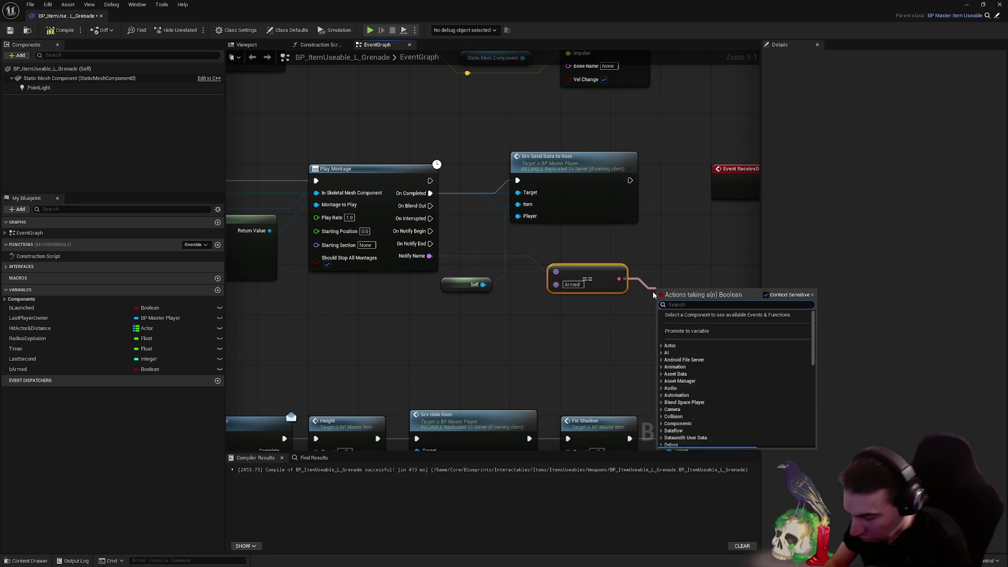
type("branch")
key("Return")
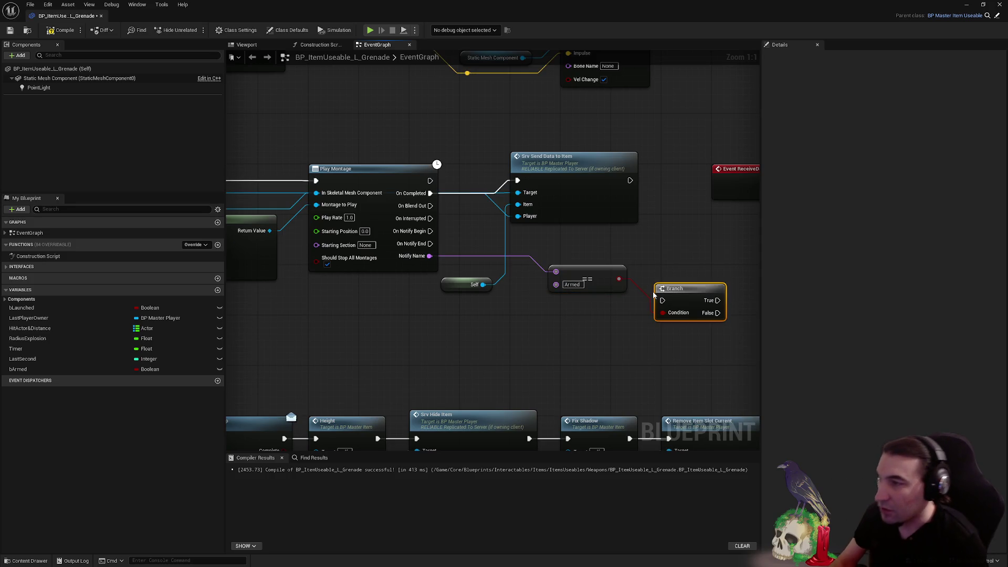
Wire On Notify Begin into the Branch and Branch True to Srv Send Data to Item, dropping On Completed
left_click_drag(594, 273, 563, 285)
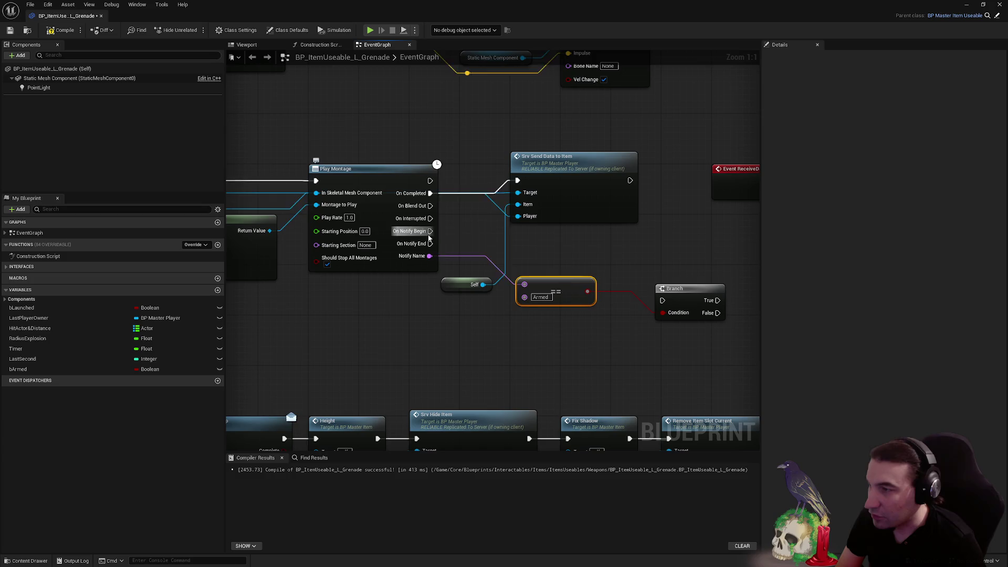
mouse_move(430, 235)
left_mouse_down()
mouse_move(662, 300)
mouse_move(617, 233)
mouse_move(634, 222)
left_mouse_up()
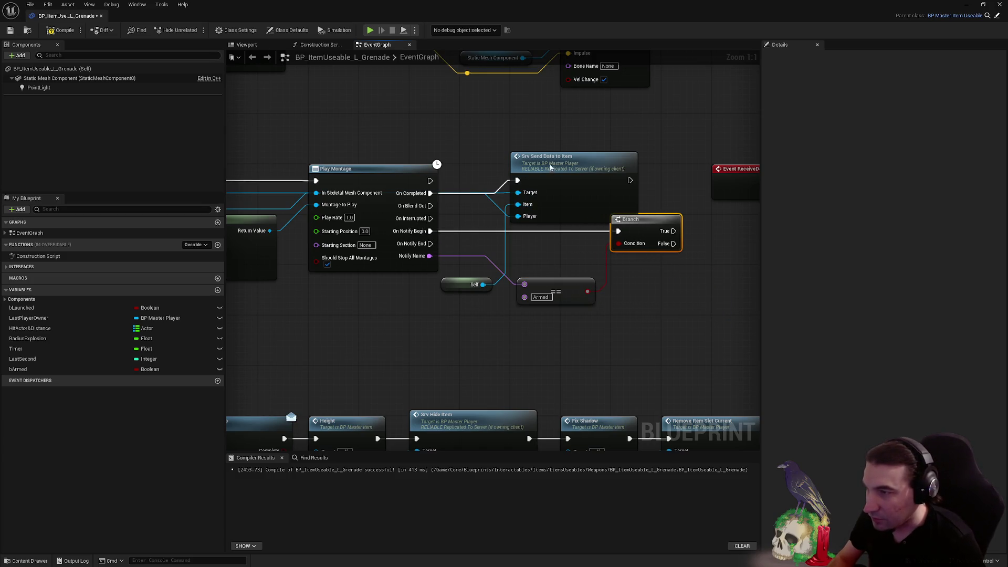
mouse_move(550, 167)
left_mouse_down()
mouse_move(748, 302)
mouse_move(667, 328)
left_mouse_up()
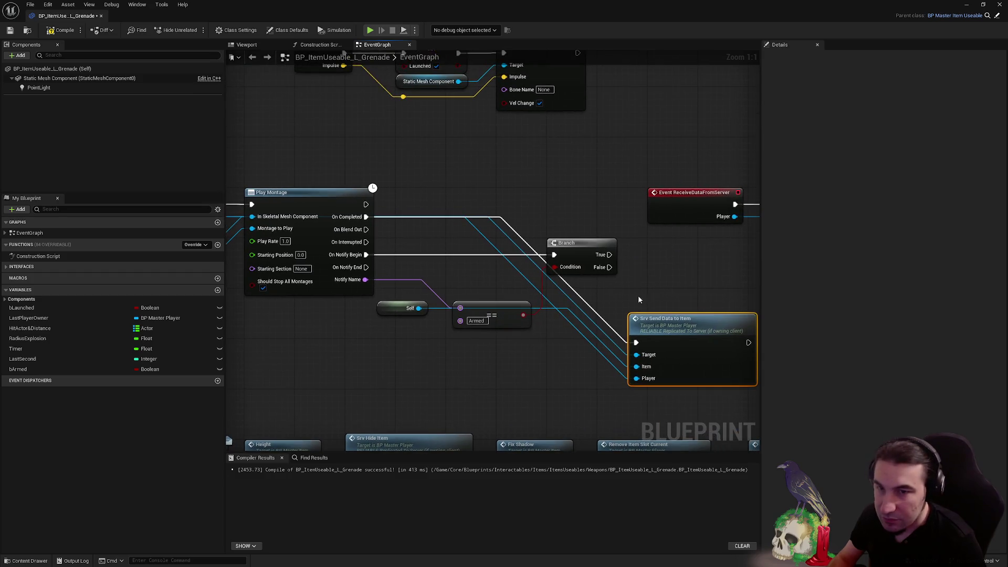
left_click(366, 217, "alt")
left_click(469, 265)
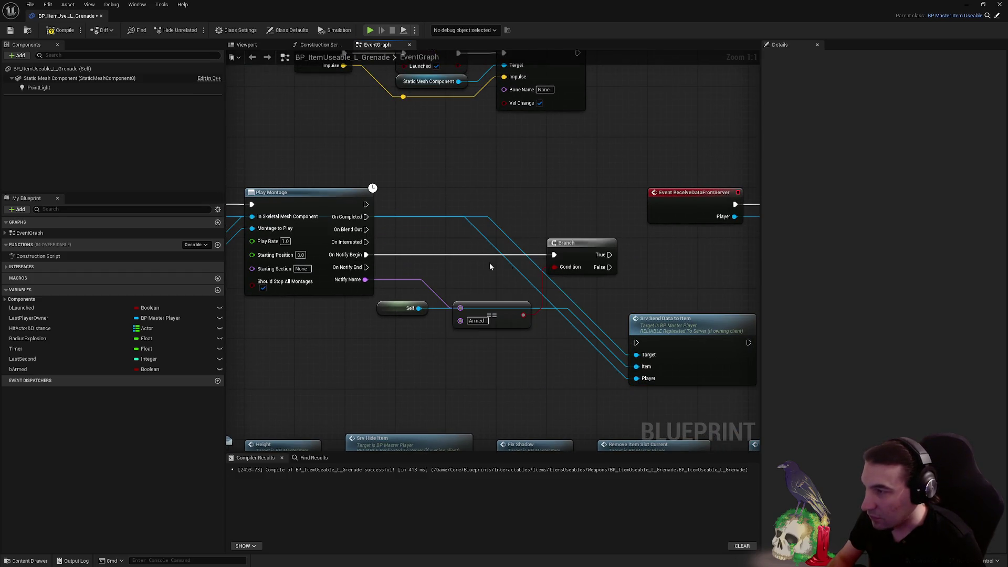
left_click_drag(608, 254, 635, 342)
left_click_drag(588, 303, 603, 211)
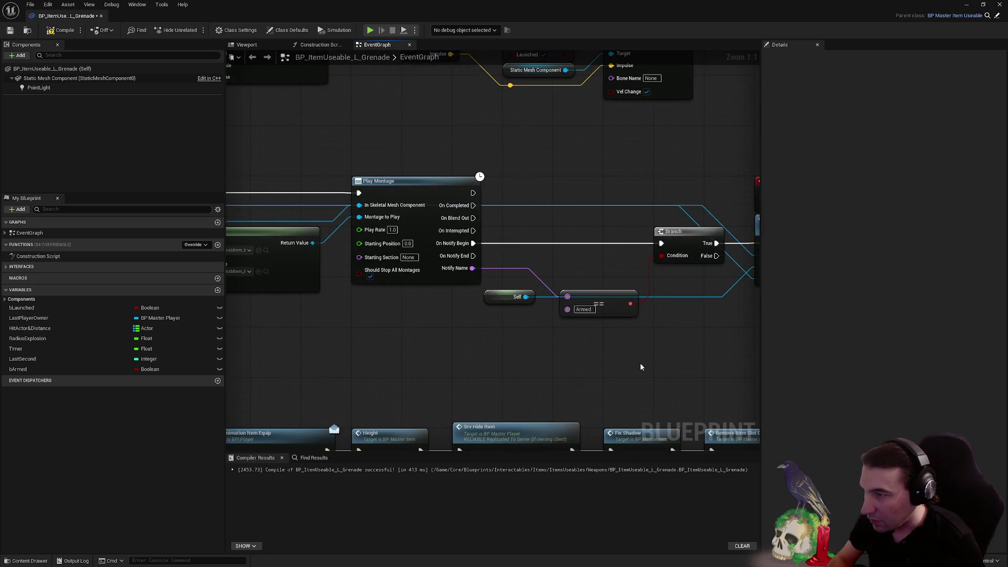
Arrange the Self, ==, Branch and Srv Send Data to Item nodes into a tidy row
left_click_drag(641, 351, 524, 287)
mouse_move(601, 294)
left_mouse_down()
mouse_move(475, 327)
mouse_move(503, 320)
mouse_move(489, 337)
mouse_move(543, 295)
left_mouse_up()
left_click(498, 308)
left_click_drag(359, 322, 522, 315)
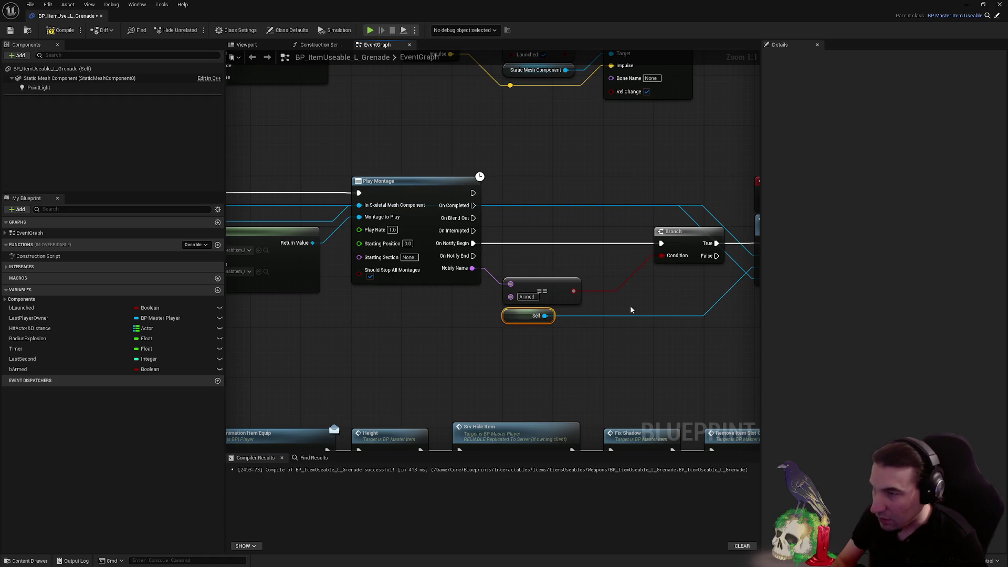
left_click_drag(571, 250, 521, 245)
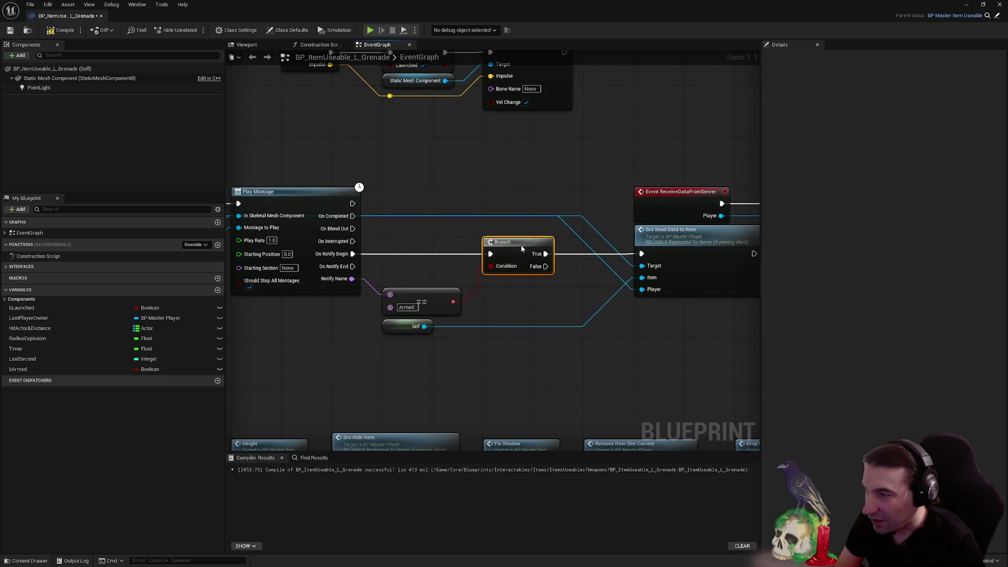
left_click_drag(690, 242, 638, 242)
Move the Event ReceiveDataFromServer node chain up level with the Add Impulse node
scroll(370, 188, "down", 2)
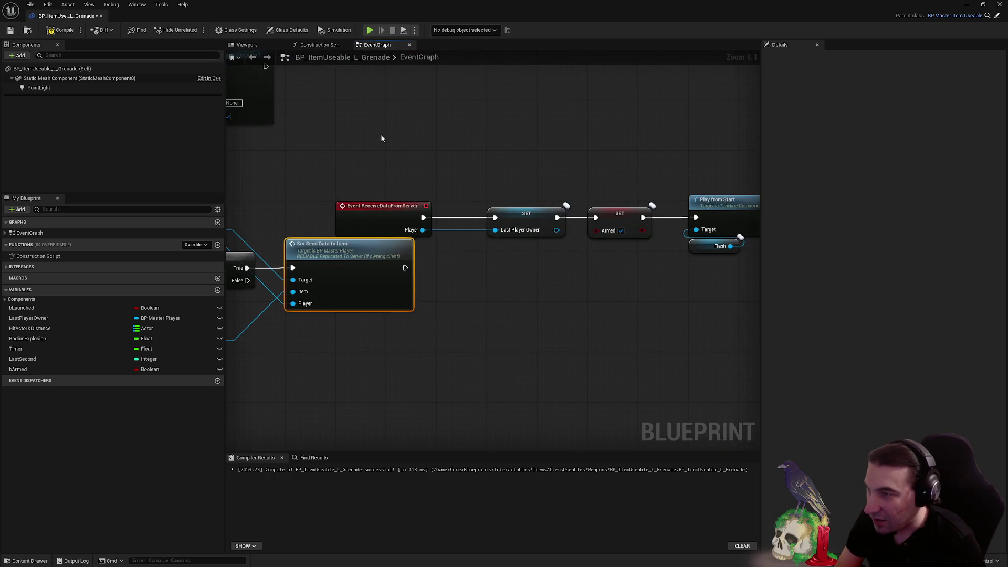
mouse_move(370, 189)
left_mouse_down()
mouse_move(591, 266)
mouse_move(652, 275)
left_mouse_up()
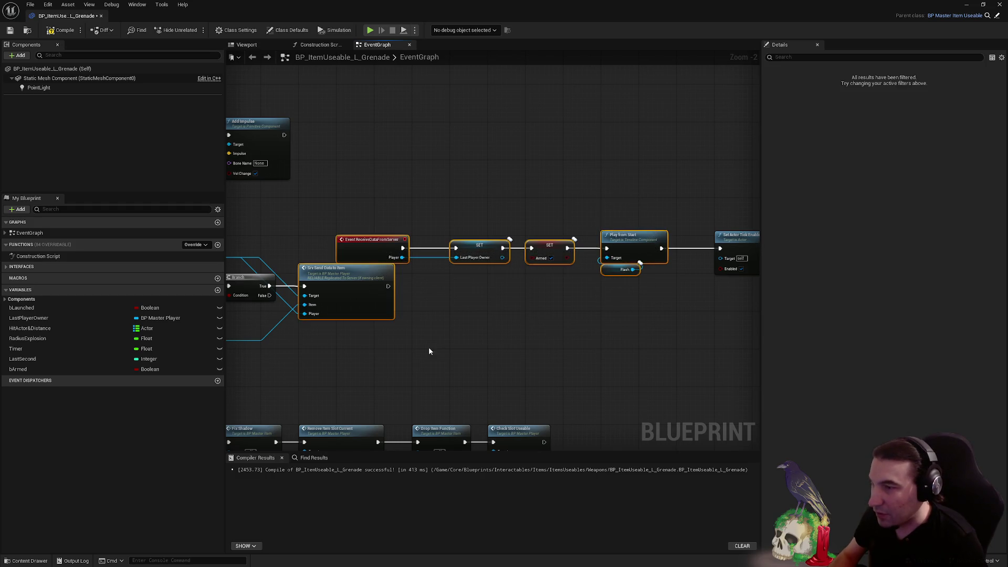
mouse_move(443, 312)
left_mouse_down()
mouse_move(462, 180)
mouse_move(440, 200)
mouse_move(448, 204)
left_mouse_up()
left_click(430, 273)
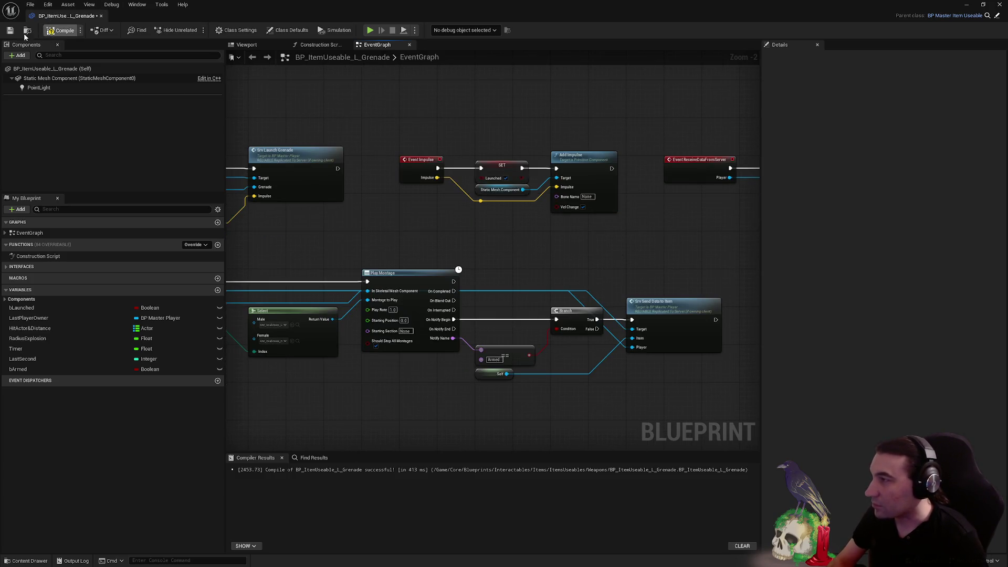
Play-test: pick the grenade off the shelf with F, prime and throw it, and back away from the explosion
double_click(393, 5)
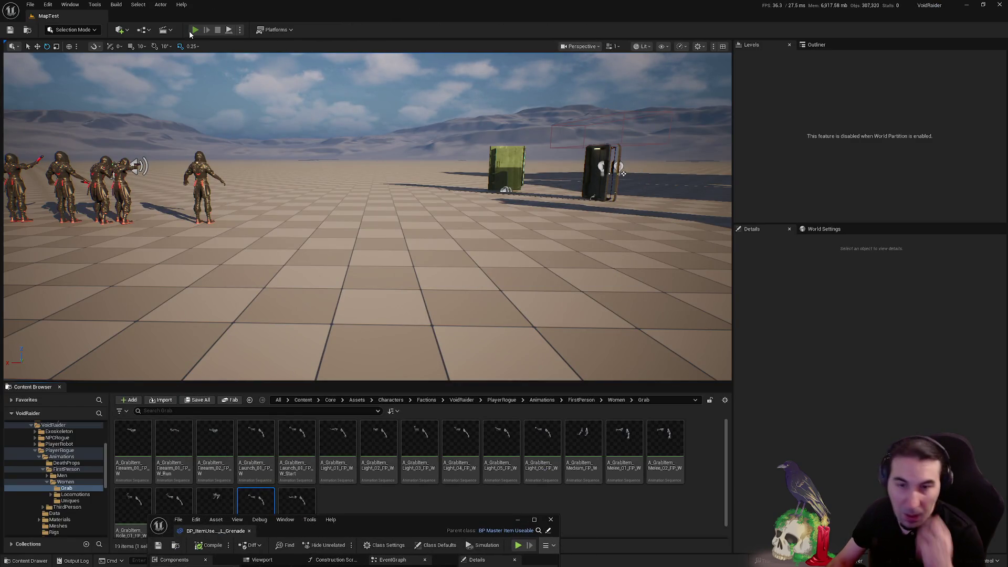
key("alt+p")
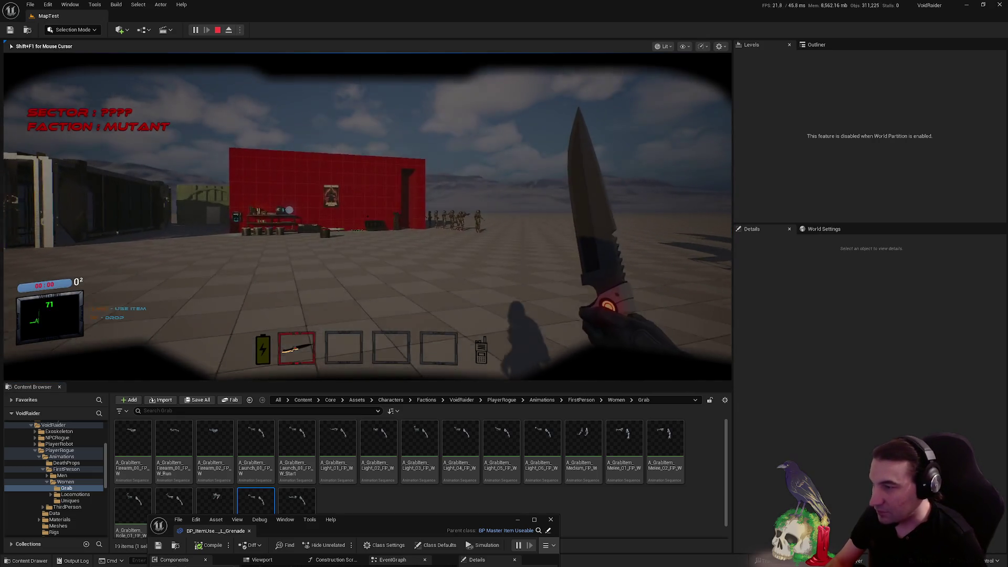
key("w")
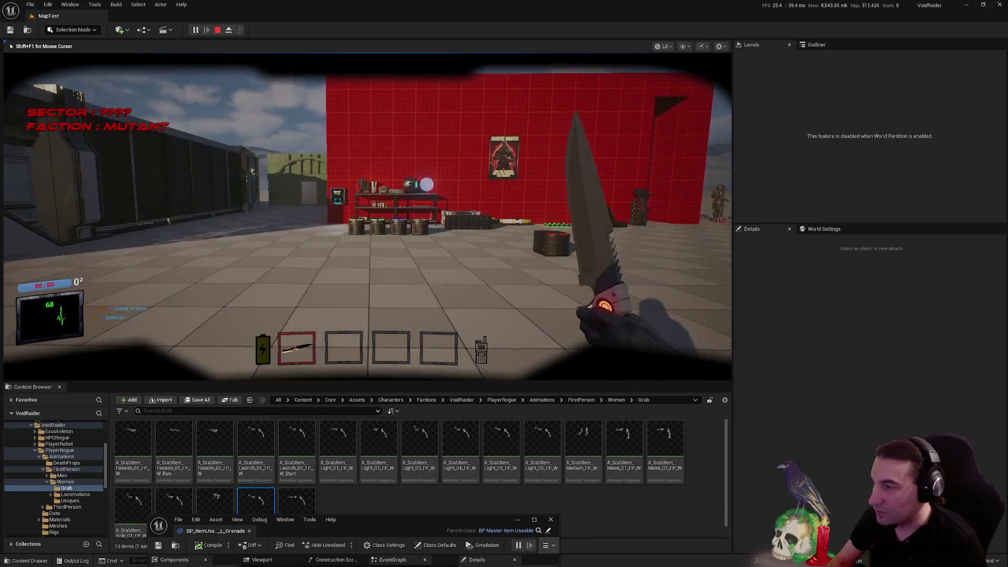
key("w")
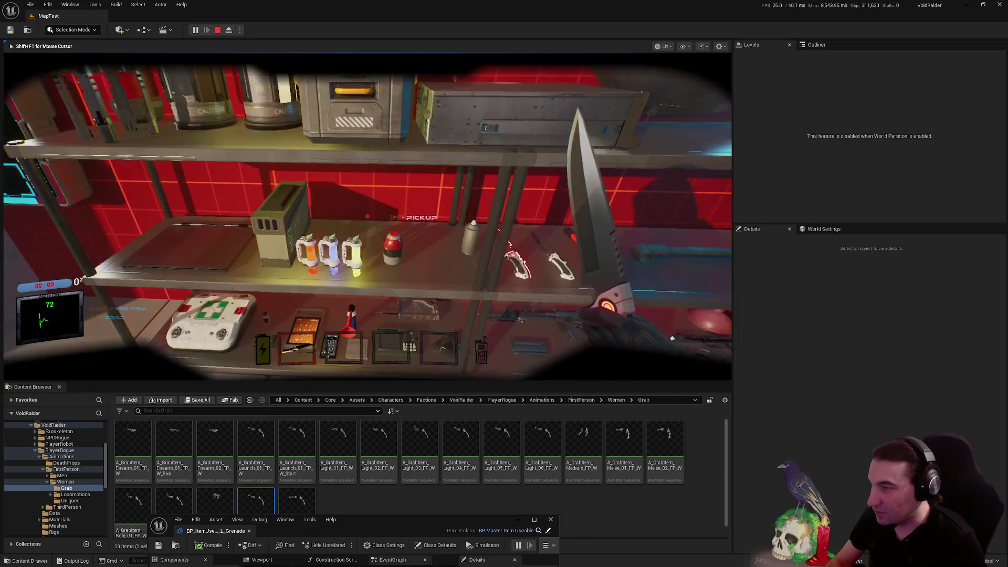
key("f")
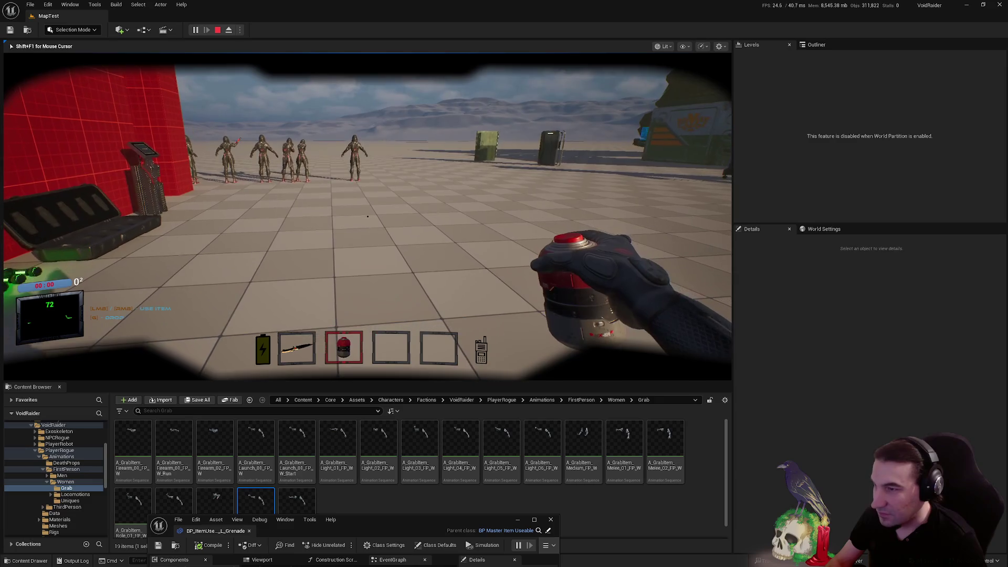
left_click(367, 216)
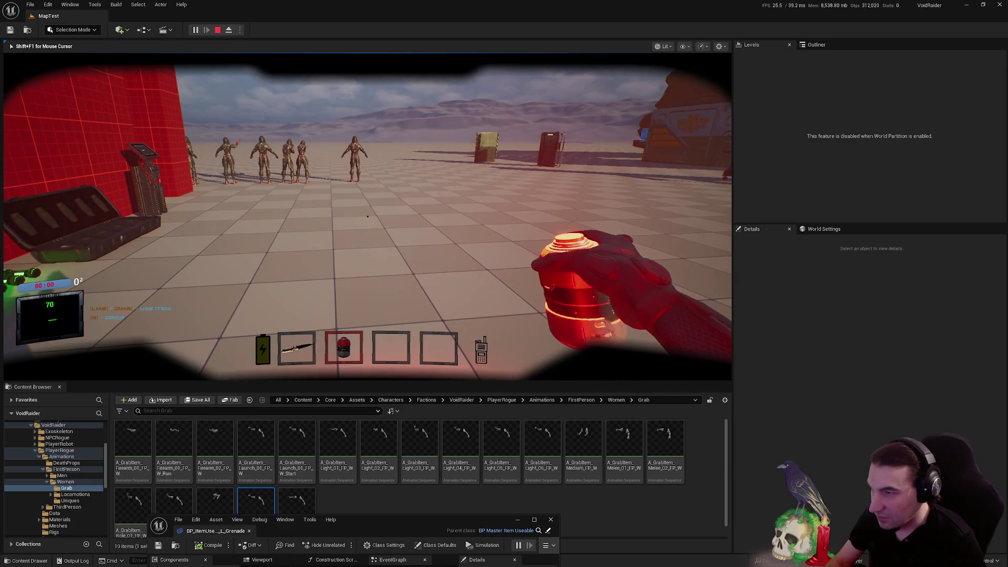
left_click(367, 216)
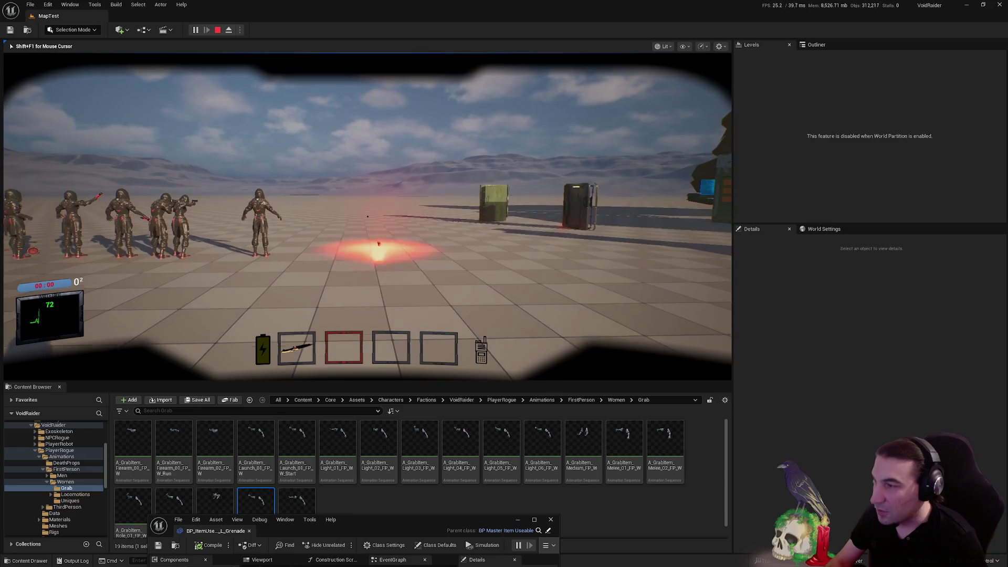
key("s")
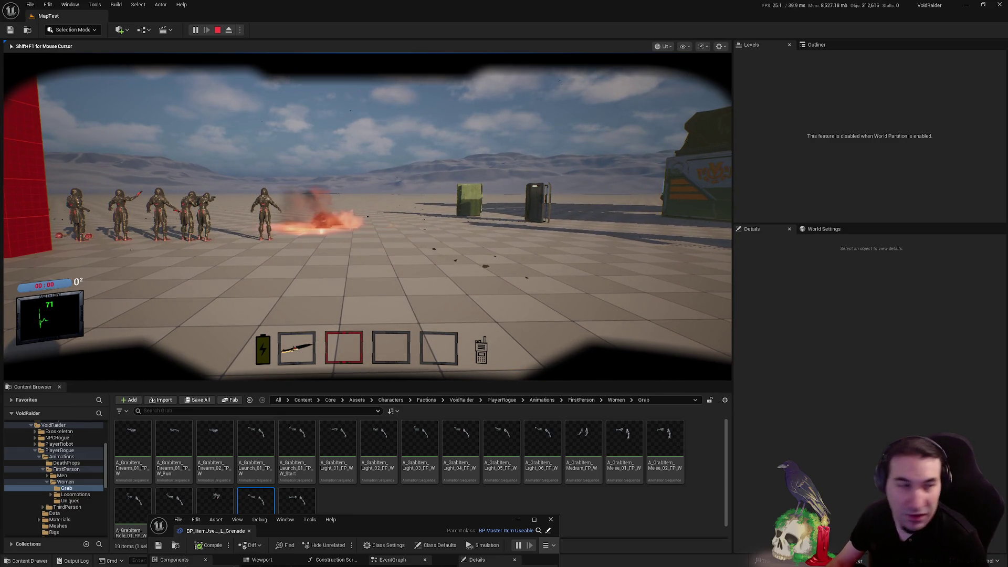
key("Escape")
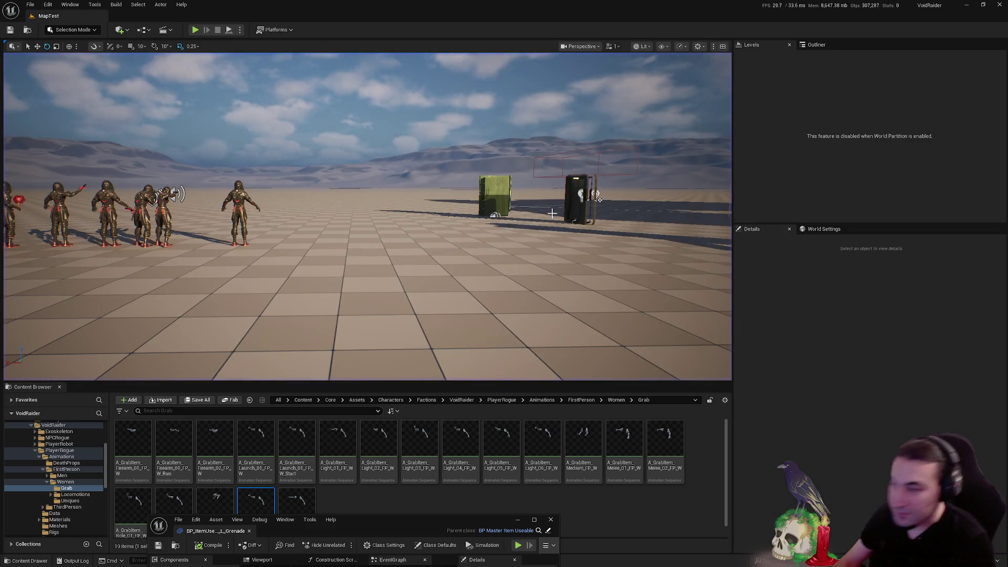
left_click_drag(389, 518, 451, 118)
Maximize and close the grenade Blueprint editor, returning to the PlayerRogue content folder
double_click(451, 119)
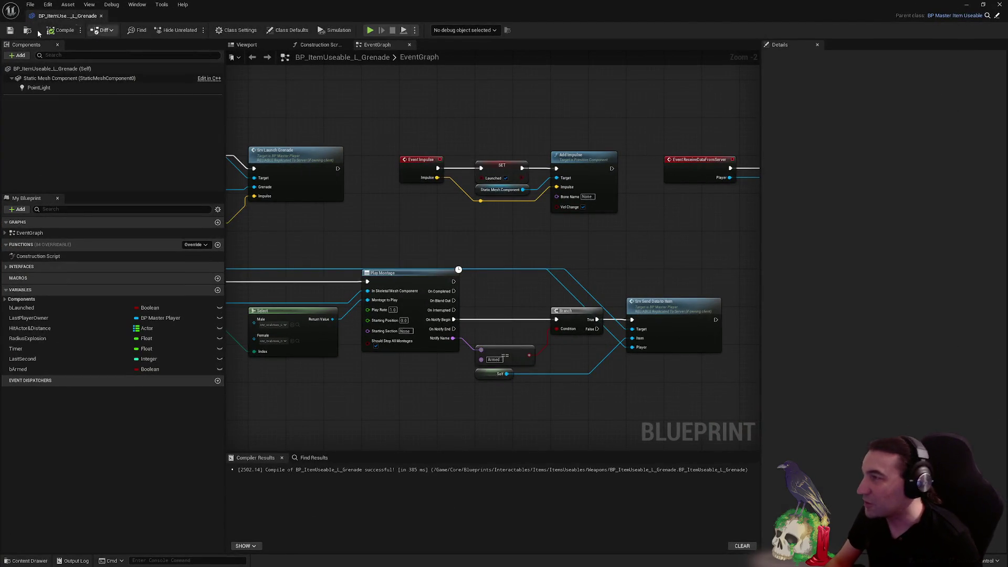
left_click(1001, 4)
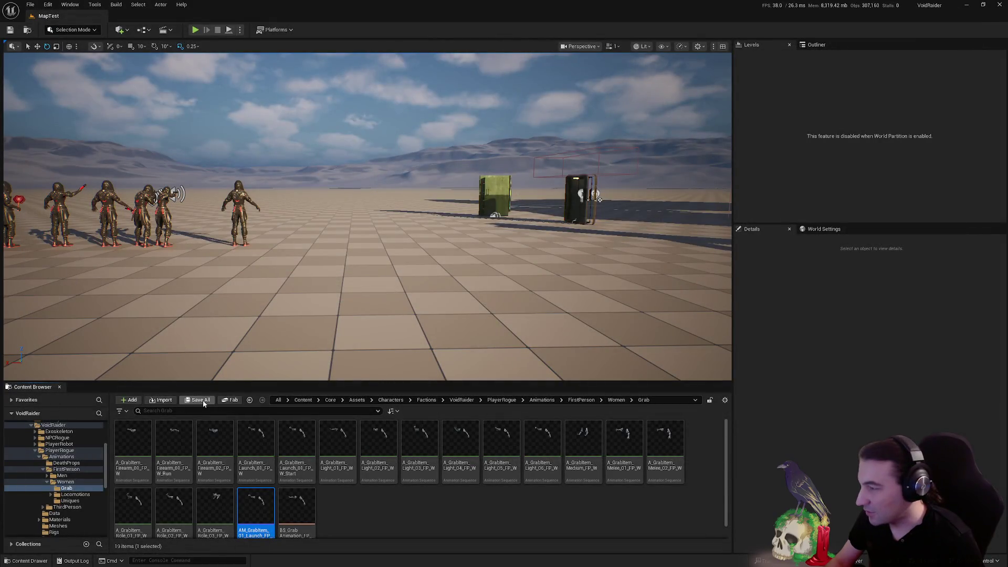
left_click(35, 451)
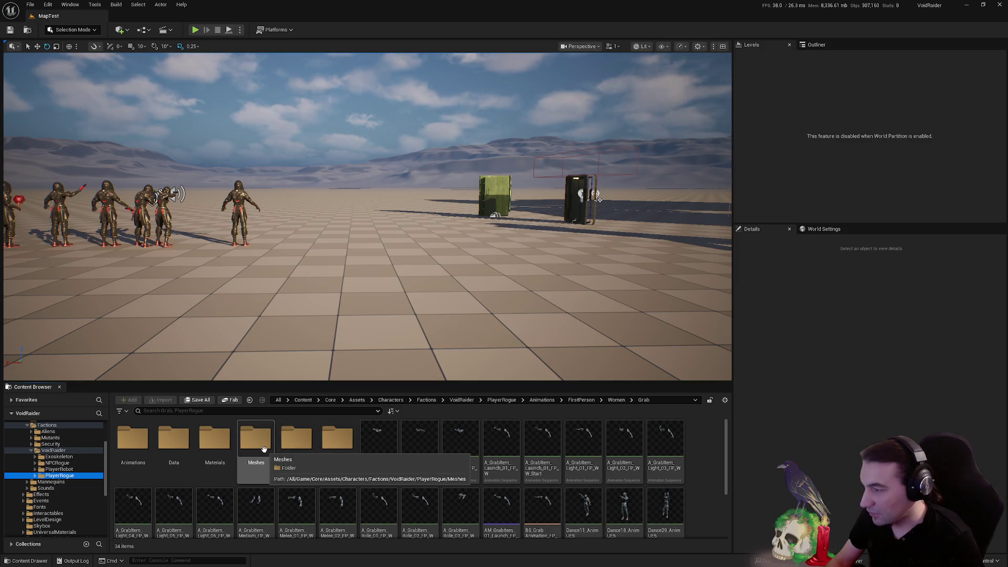
Browse PlayerRogue > Animations to the Men grab animations and preview the launch grab animation
mouse_move(392, 481)
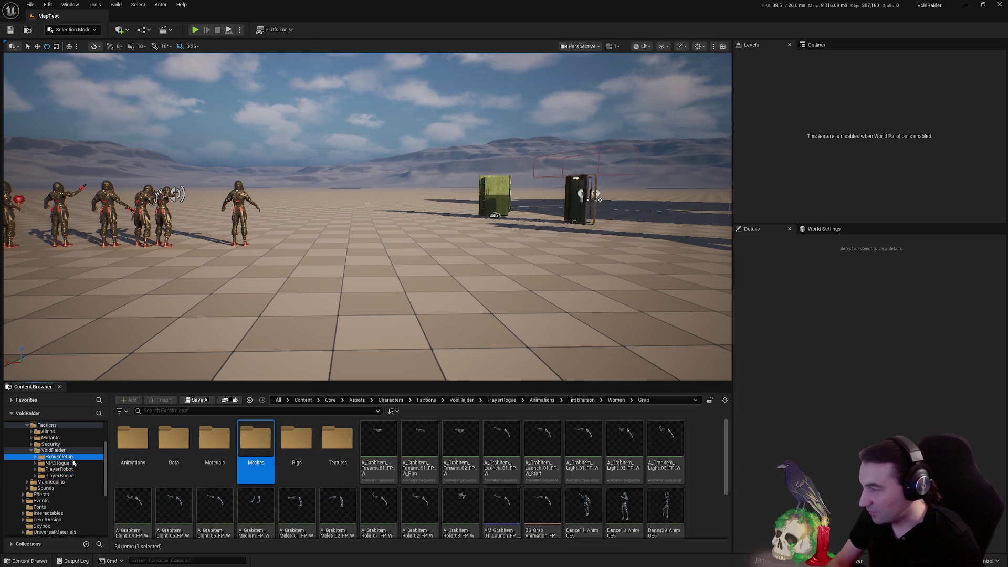
left_click(63, 475)
left_click(214, 441)
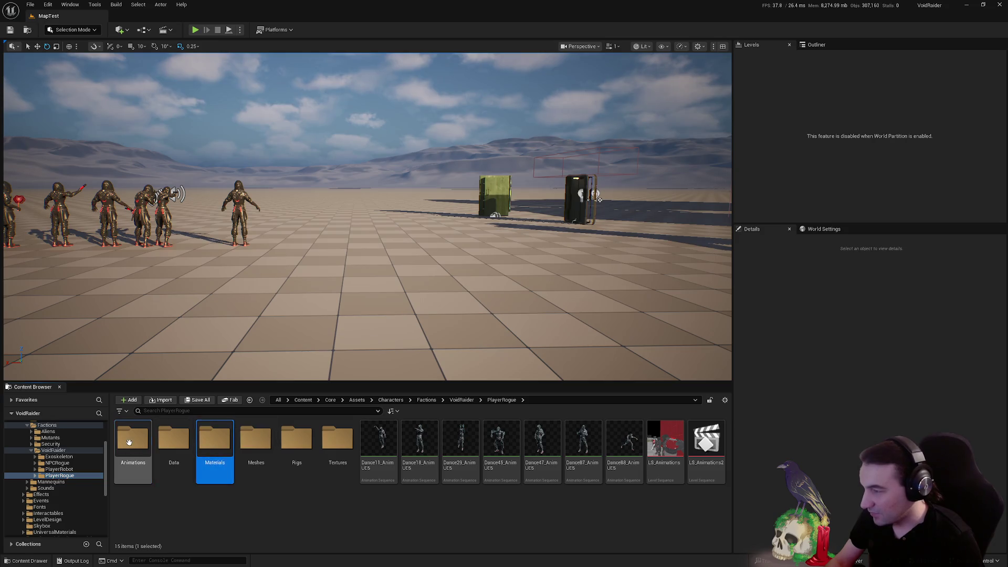
double_click(133, 441)
double_click(174, 440)
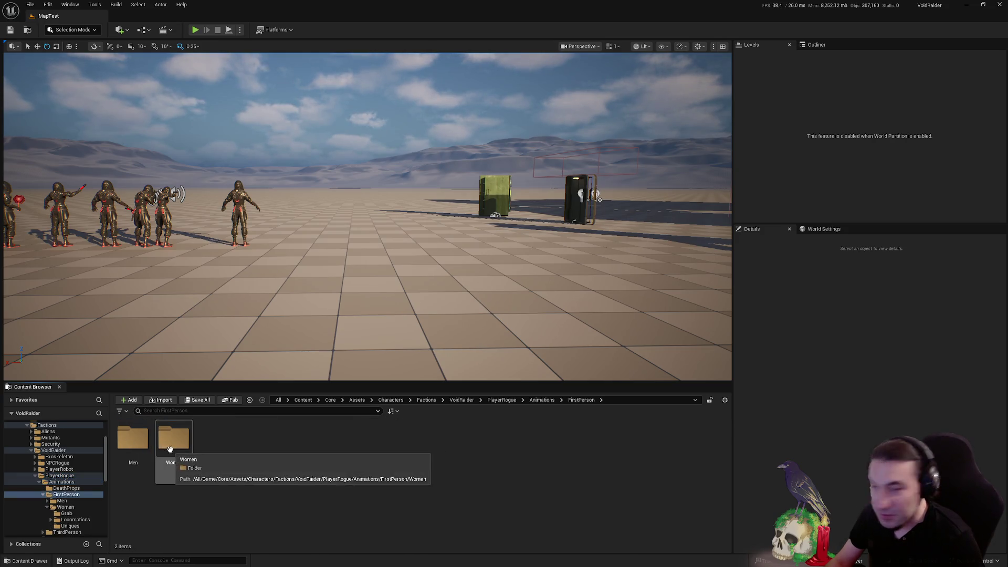
double_click(132, 438)
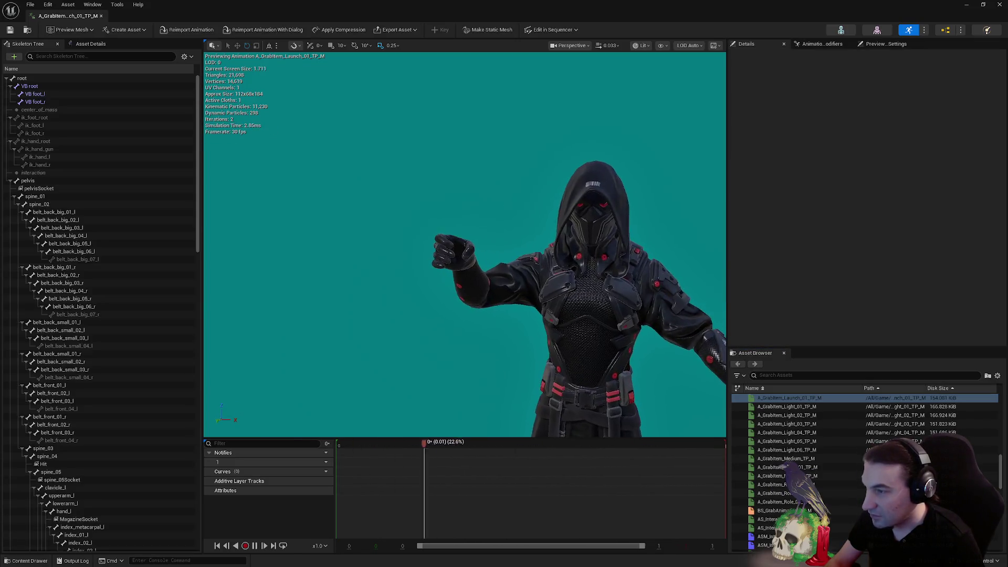
left_click(1000, 5)
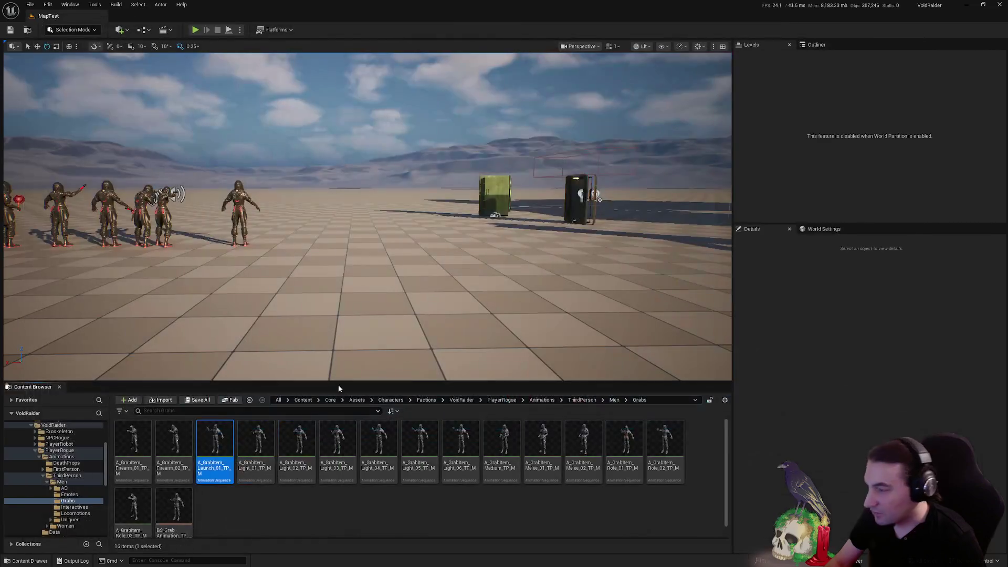
Select A_GrabItem_Launch_01_FP_M in the FirstPerson > Men > Grab folder
left_click(74, 469)
double_click(142, 452)
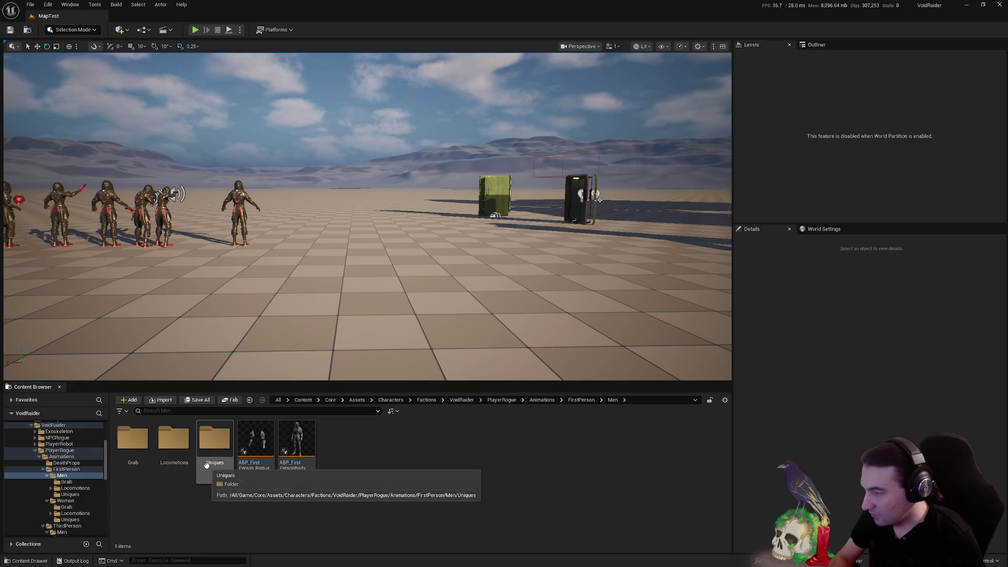
double_click(133, 440)
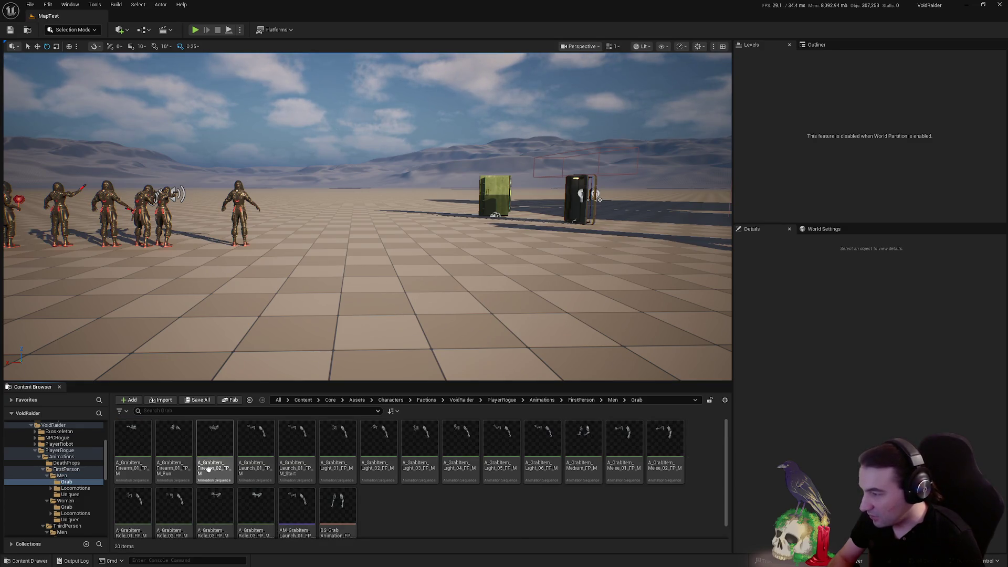
left_click(347, 472)
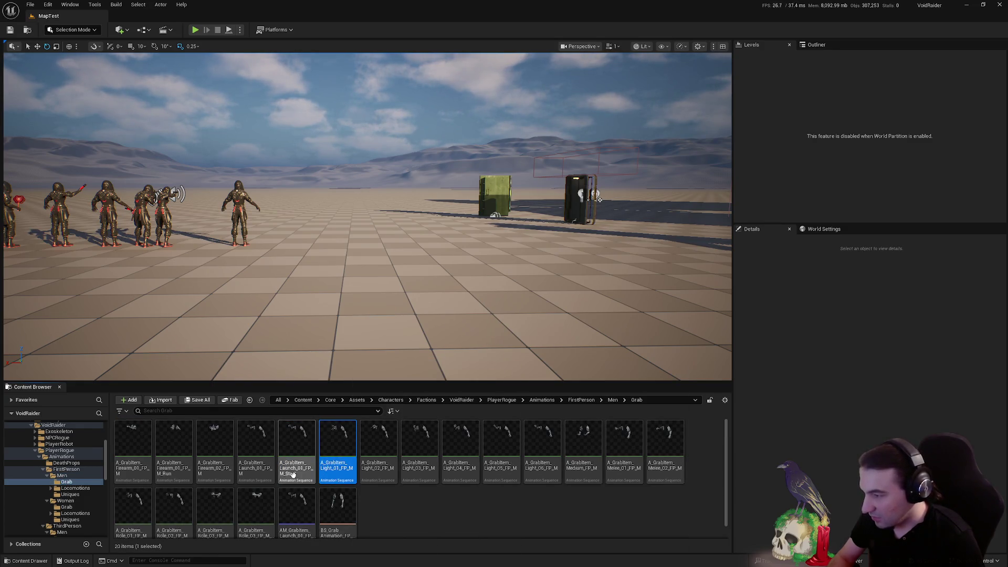
left_click(297, 468)
left_click(262, 479)
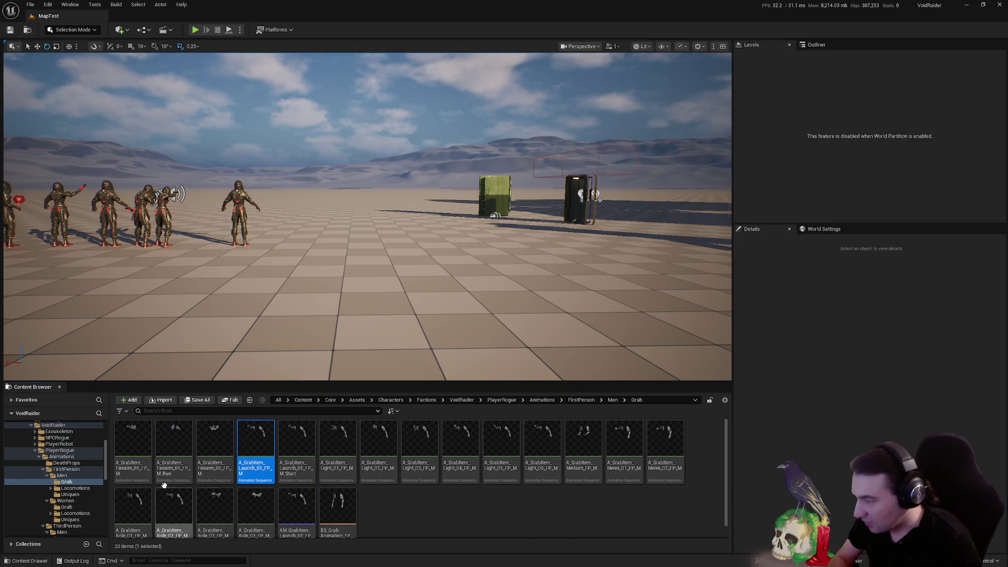
Collapse the FirstPerson tree and place the launch animation in the ThirdPerson Men folder
left_click(47, 475)
left_click(64, 482)
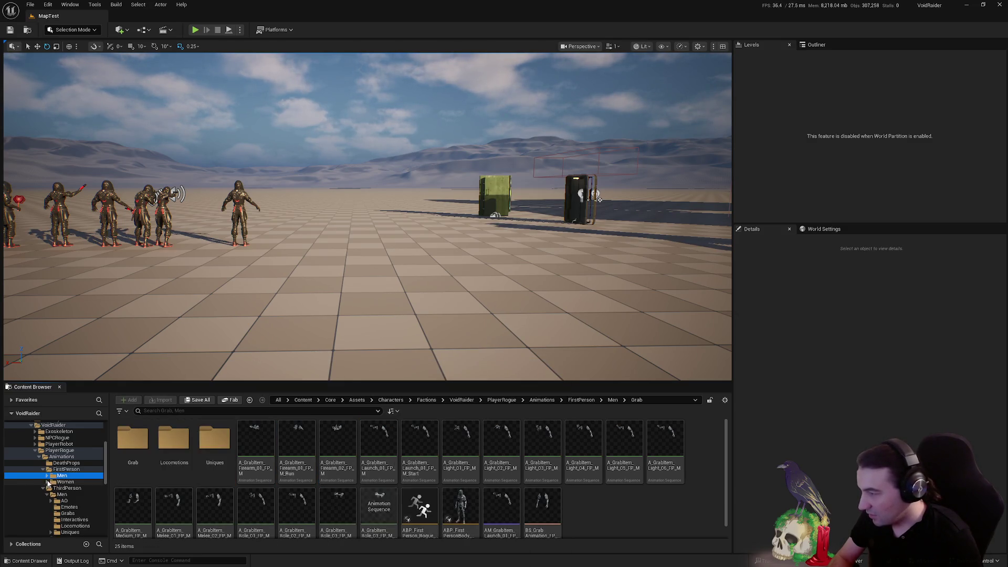
left_click(42, 469)
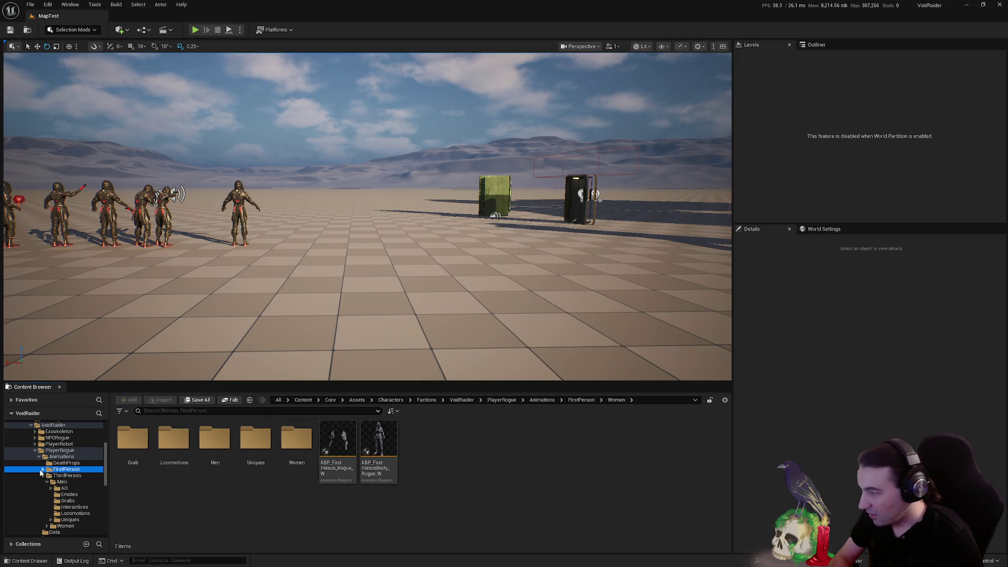
left_click(62, 482)
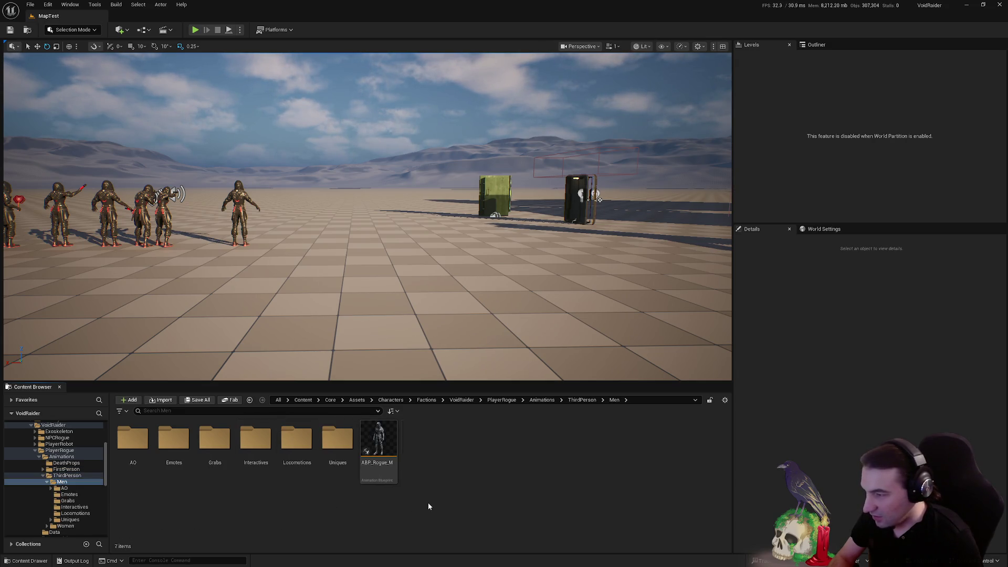
right_click(434, 429)
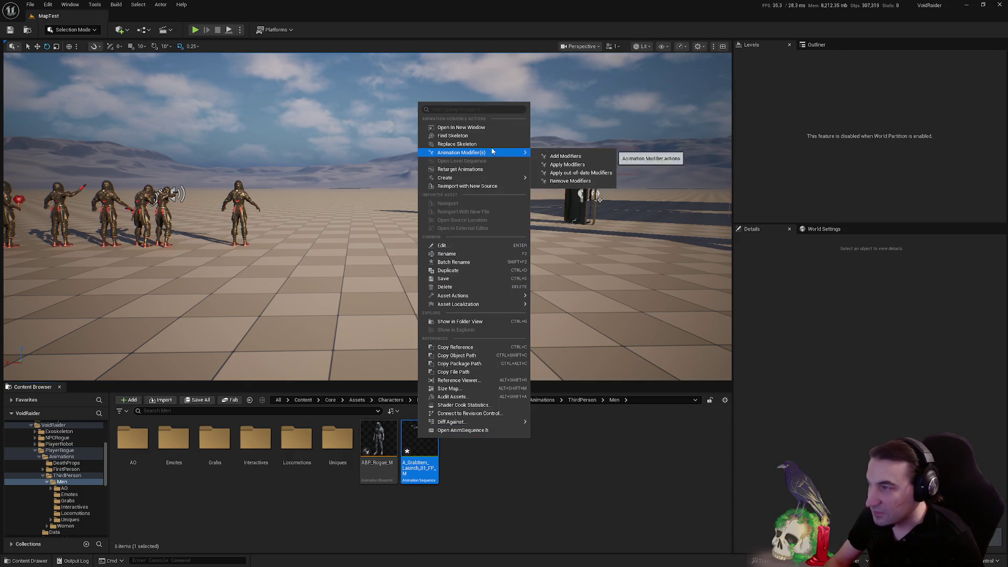
Replace the launch animation's skeleton with SK_Rogue_M
left_click(535, 254)
scroll(548, 261, "down", 10)
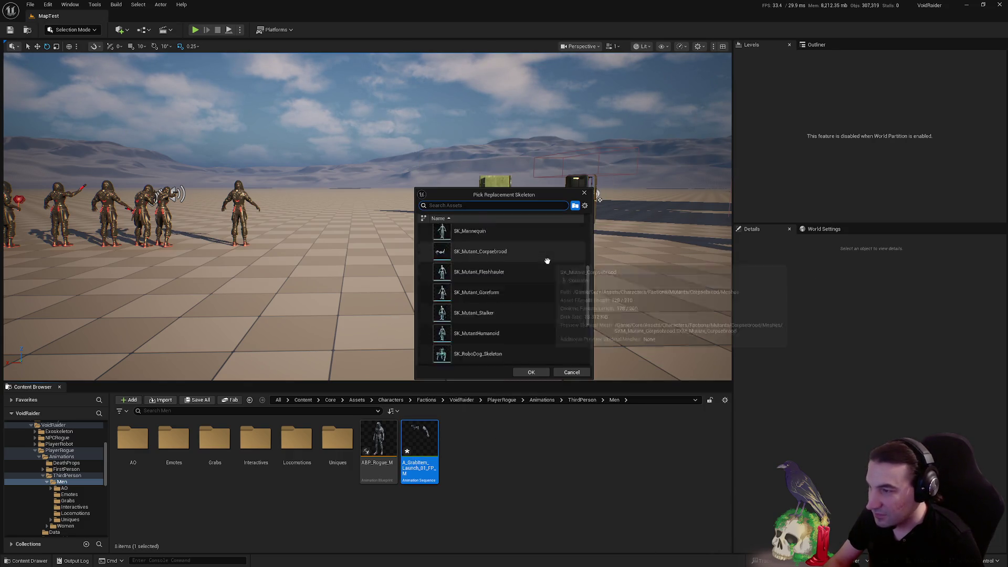
left_click(496, 254)
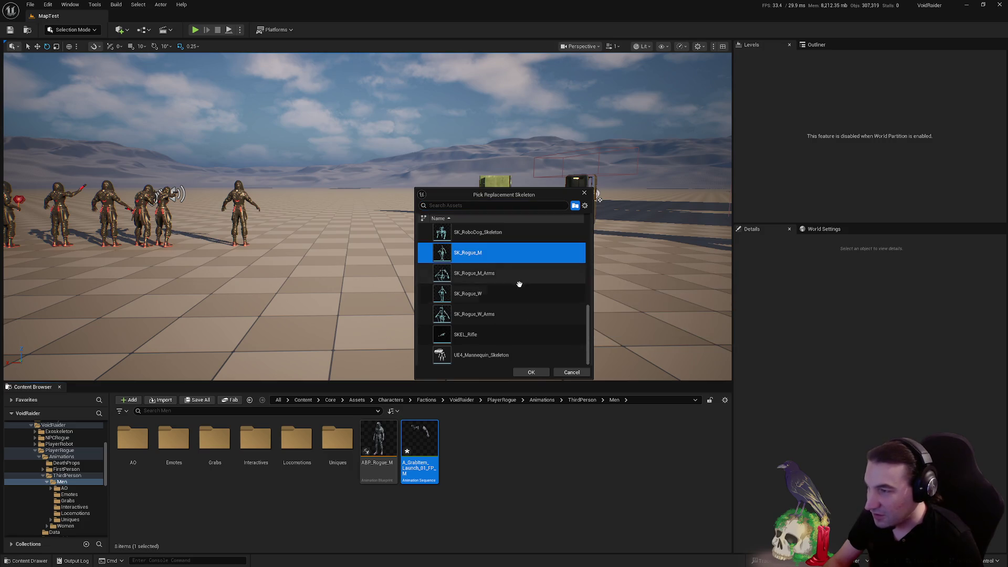
left_click(530, 370)
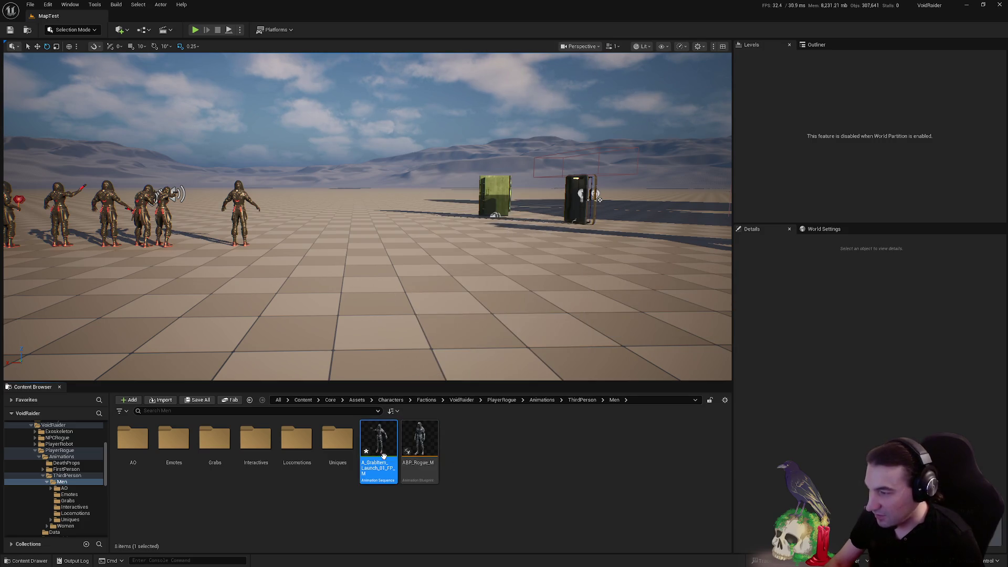
Rename the animation from the FP suffix to A_GrabItem_Launch_01_TP_M
key("F2")
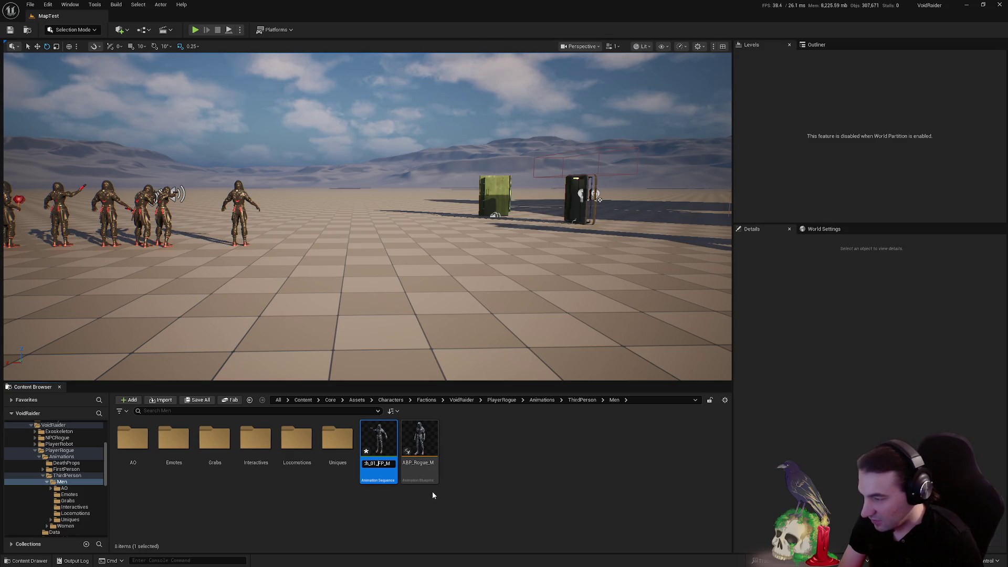
key("Delete")
type("T")
key("Return")
Drag the renamed launch animation onto the Grabs folder and choose Move Here
left_click(450, 496)
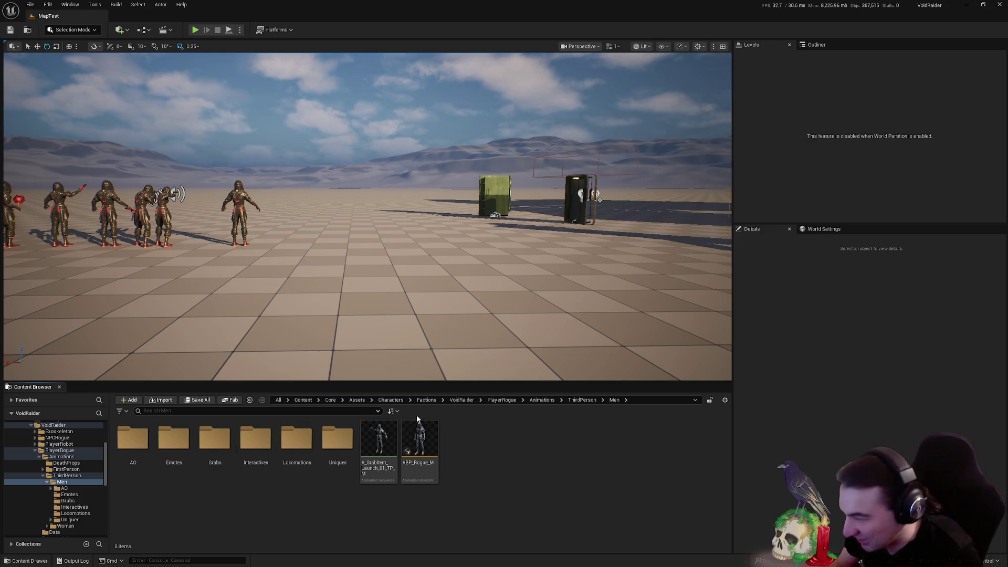
left_click(378, 441)
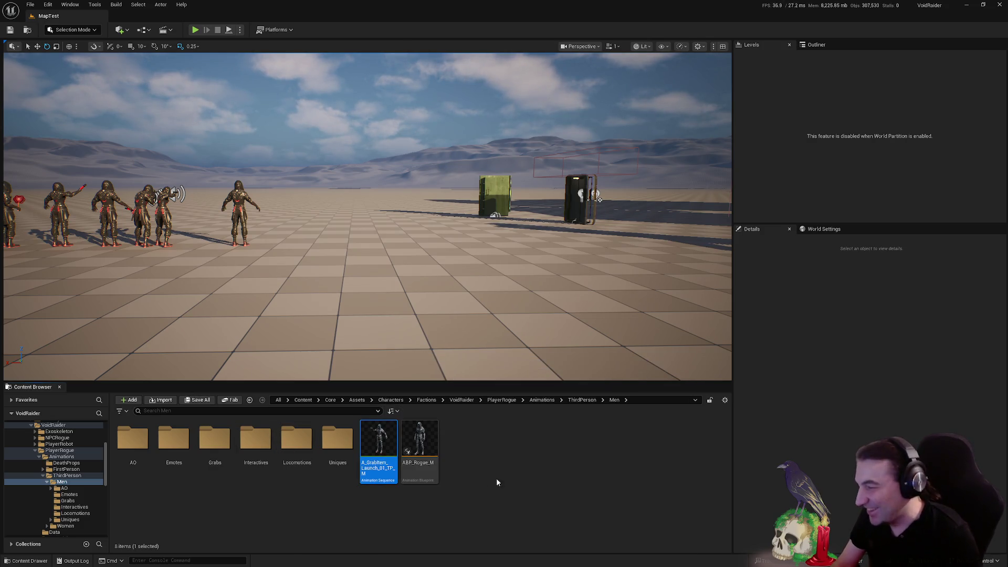
mouse_move(371, 457)
left_mouse_down()
mouse_move(218, 444)
mouse_move(228, 454)
left_mouse_up()
left_click(239, 461)
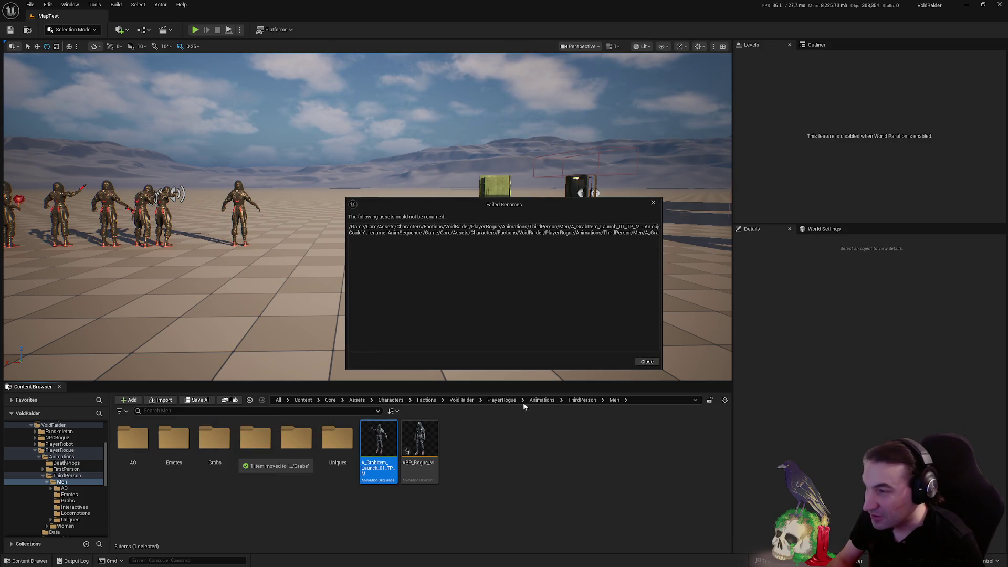
Dismiss the Failed Renames report and inspect the existing launch animation in Grabs
left_click(647, 361)
double_click(215, 441)
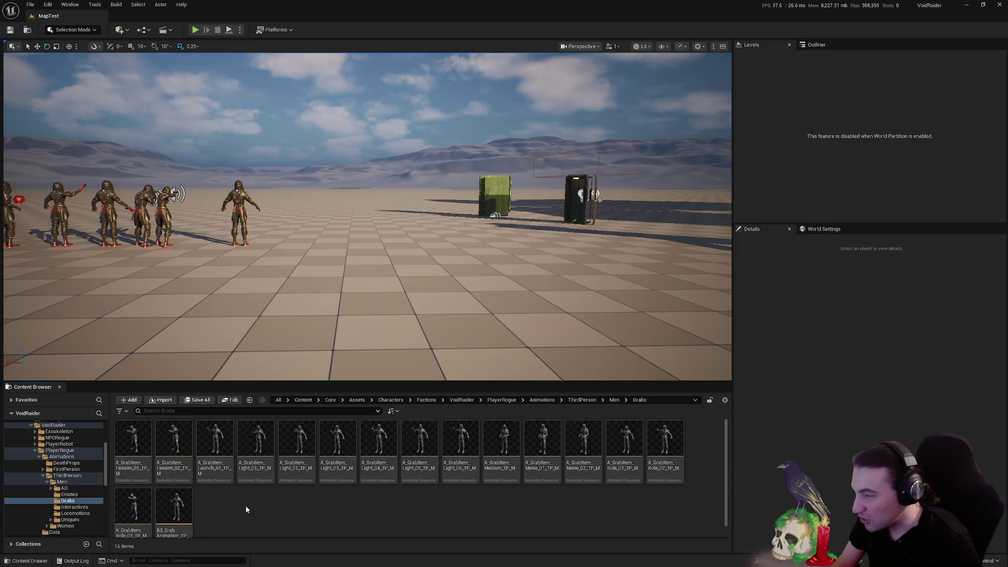
left_click(216, 475)
key("F2")
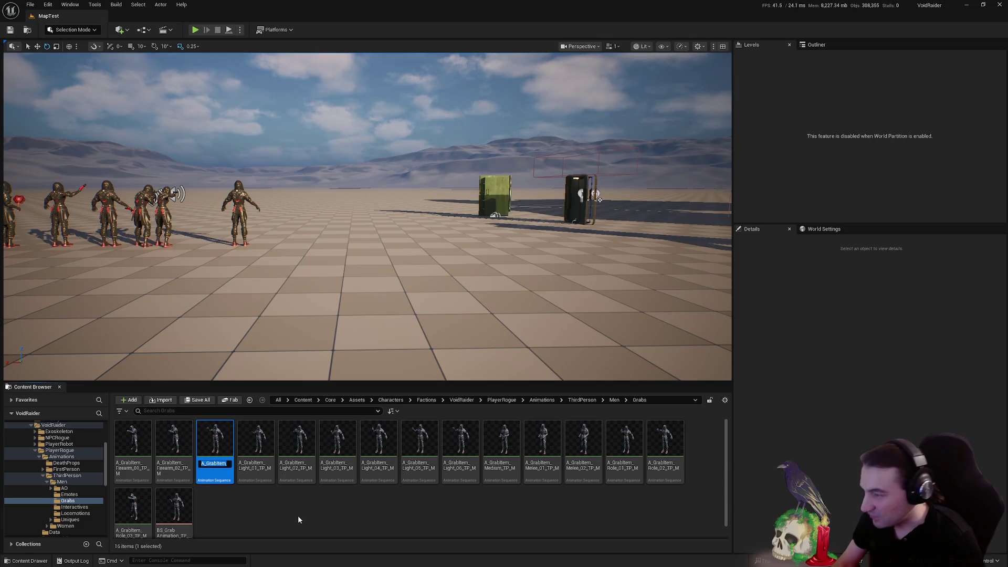
key("Return")
key("alt+Left")
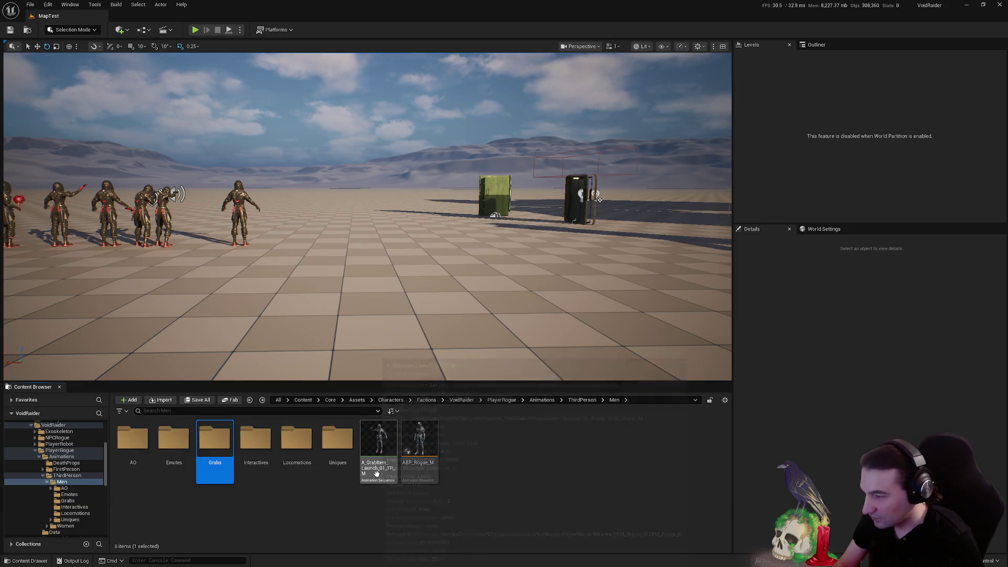
Move the launch animation into Grabs, replacing the duplicate's references with A_GrabItem_Launch_01_TP_M
left_click(369, 465)
left_click_drag(211, 453, 221, 454)
left_click(246, 367)
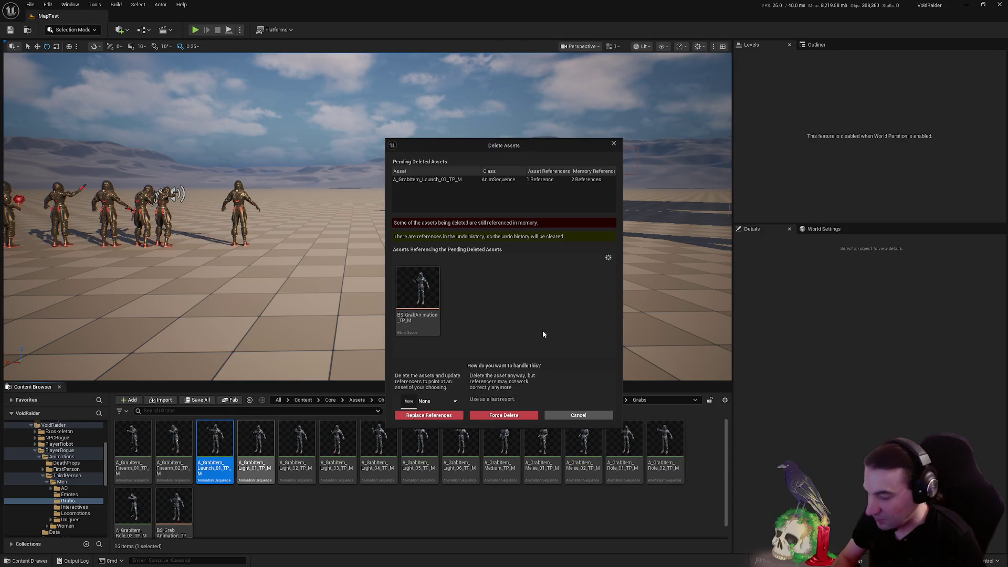
left_click(442, 404)
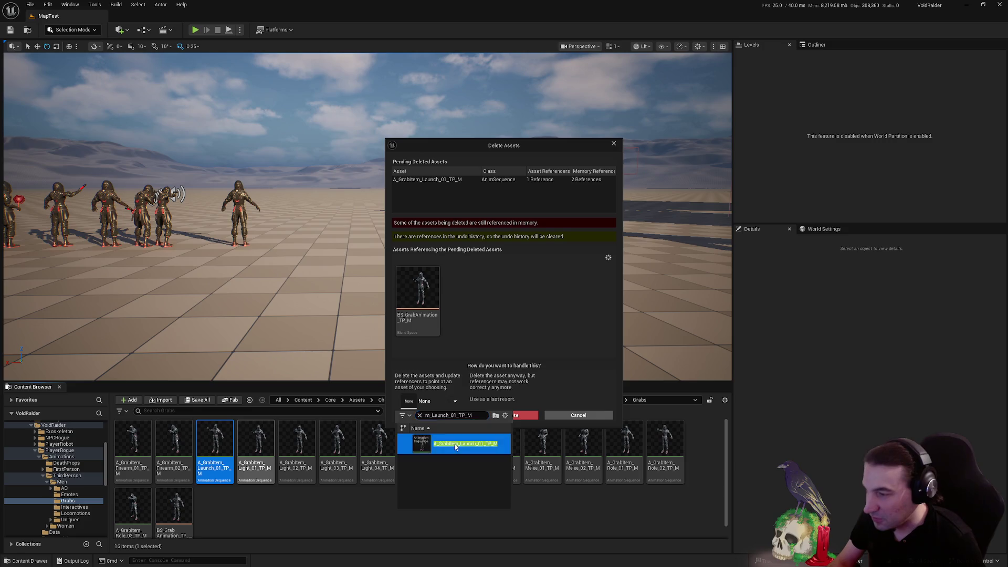
key("Return")
left_click(429, 415)
left_click(546, 308)
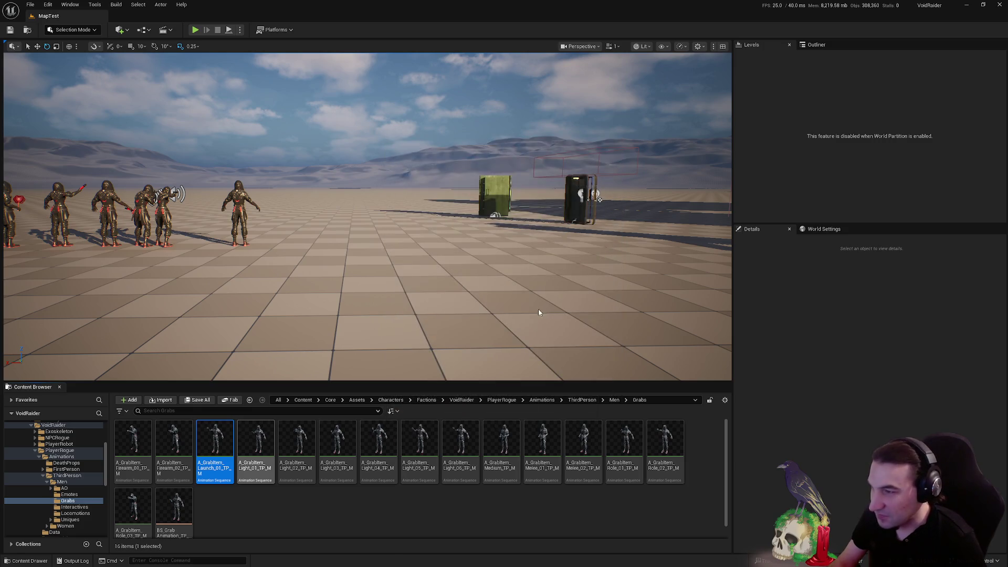
Save the two modified assets with Save Selected
key("ctrl+shift+s")
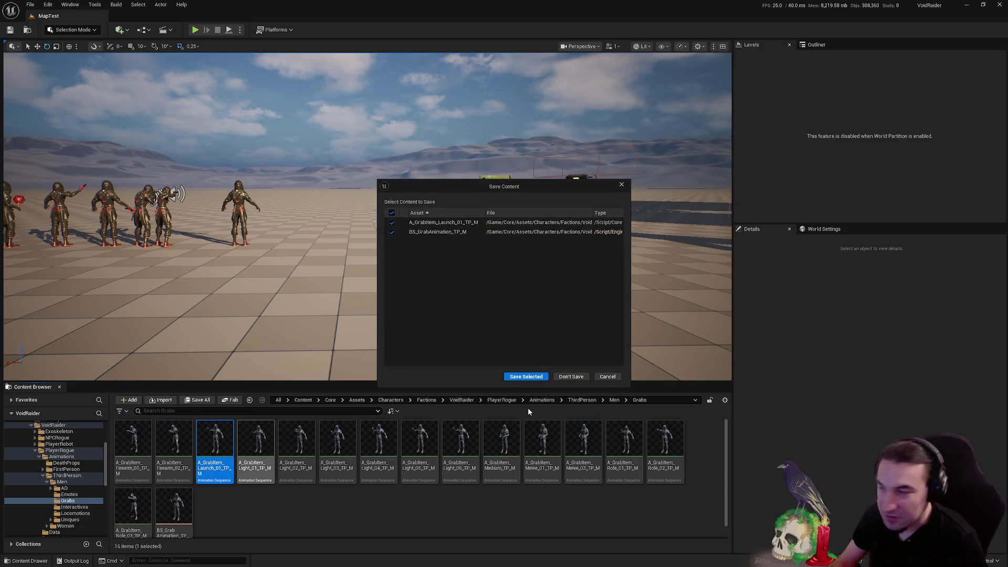
left_click(519, 375)
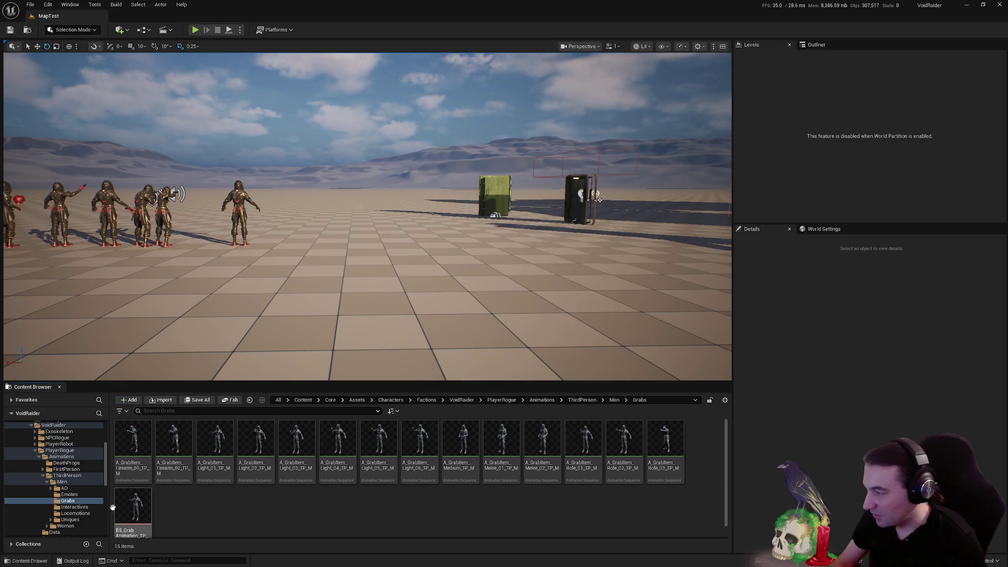
left_click(62, 480)
left_click(378, 446)
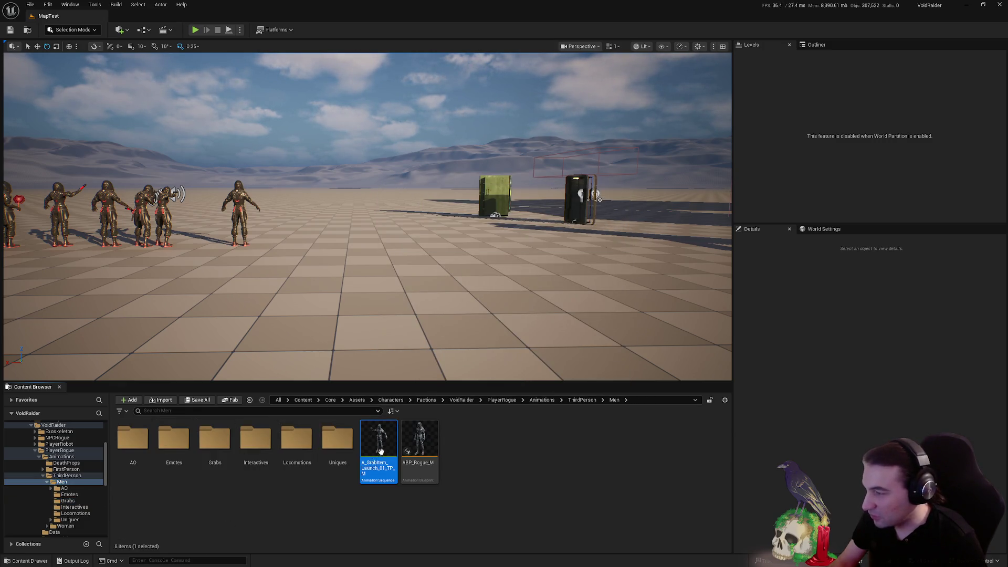
Move the men's launch grab animation into the Grabs folder and open it
left_click_drag(320, 485, 219, 452)
left_click(226, 462)
double_click(228, 461)
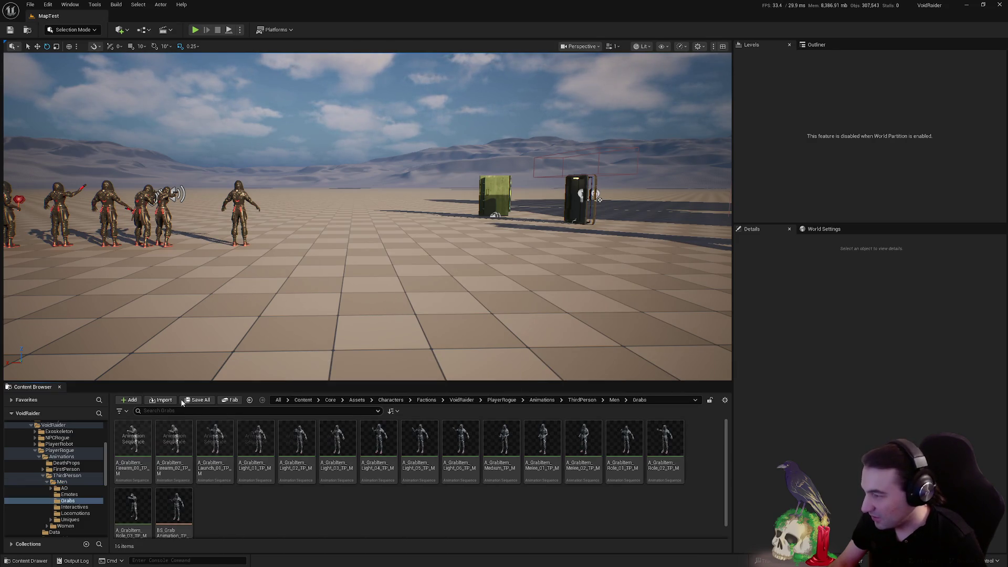
Collapse the Men branch and browse to FirstPerson > Women > Grab
left_click(47, 482)
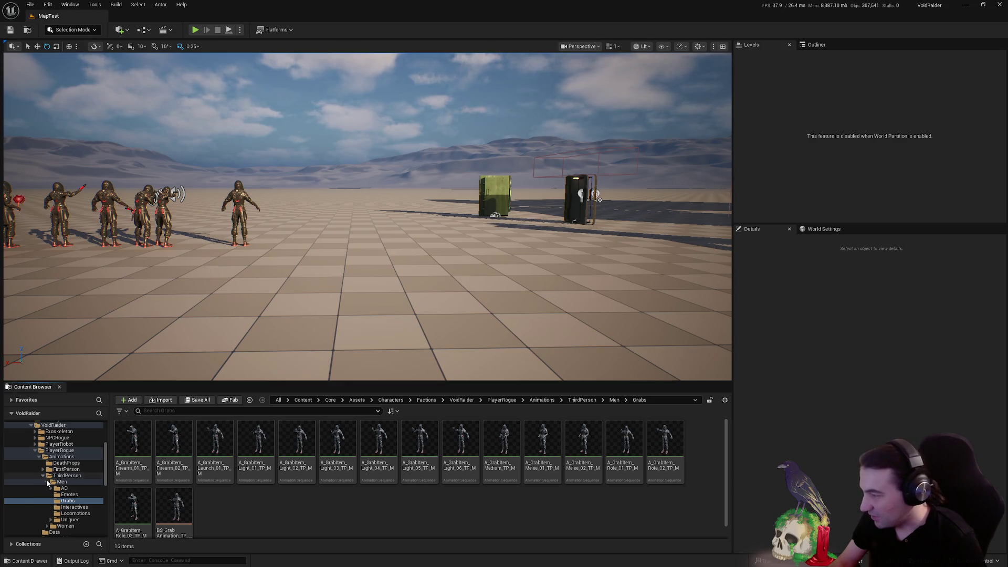
left_click(53, 481)
left_click(43, 468)
left_click(65, 481)
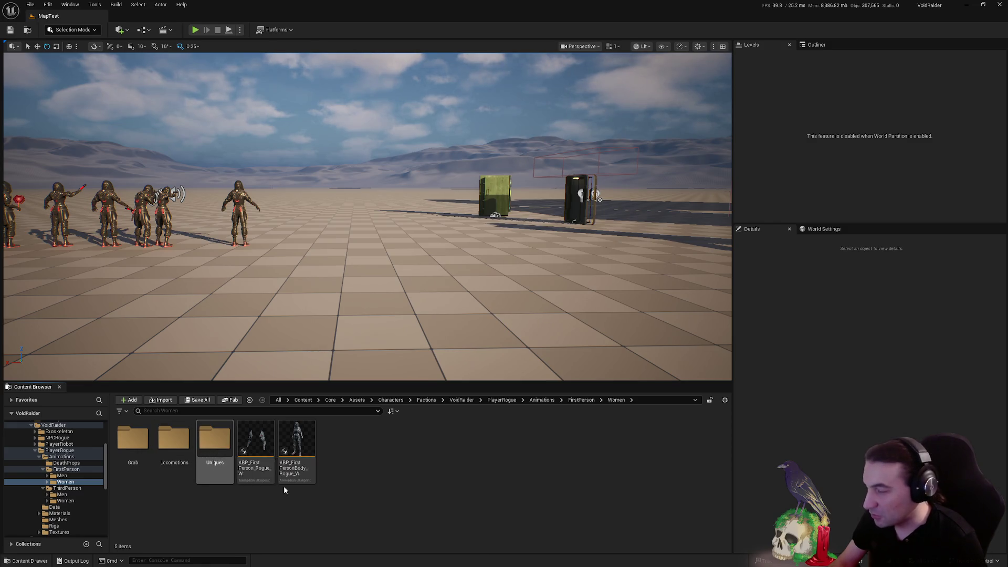
double_click(140, 447)
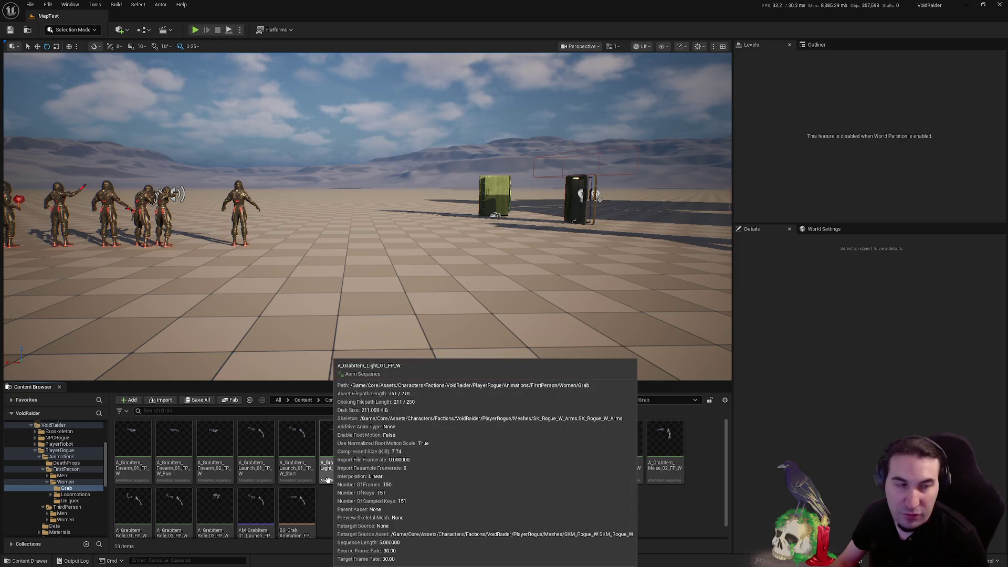
Select A_GrabItem_Launch_01_FP_W and bring it into the third-person Women folder
left_click(389, 464)
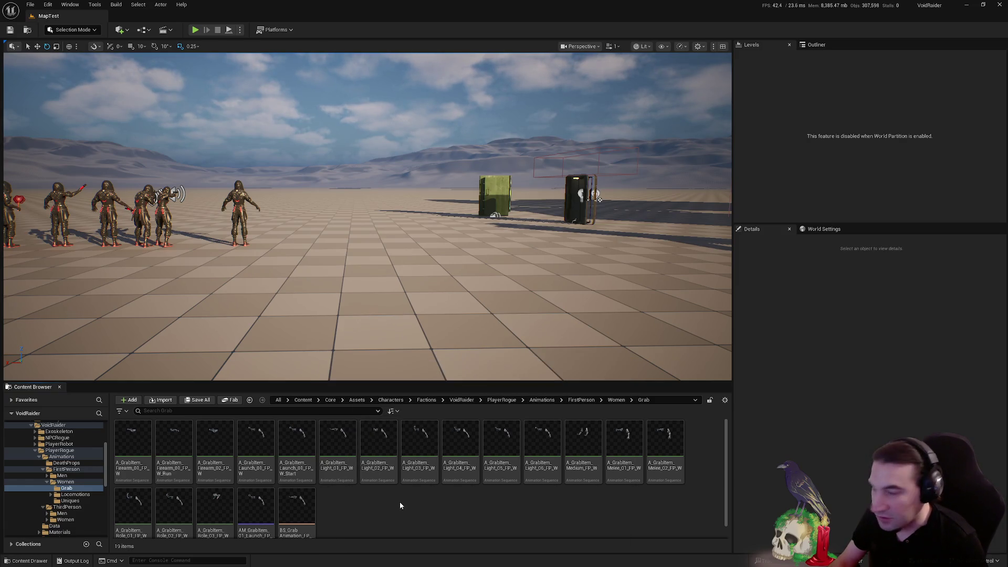
mouse_move(391, 477)
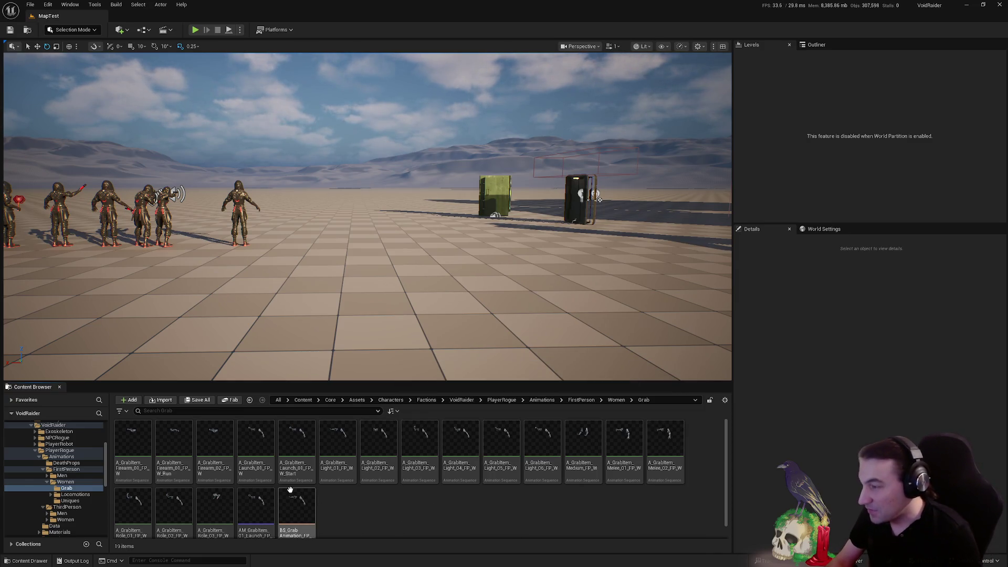
left_click(254, 469)
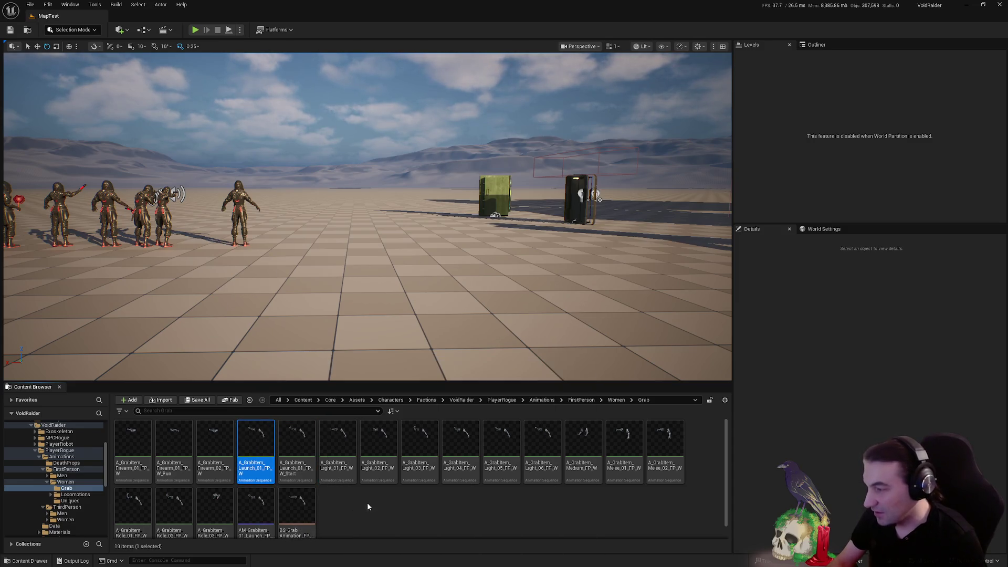
mouse_move(289, 460)
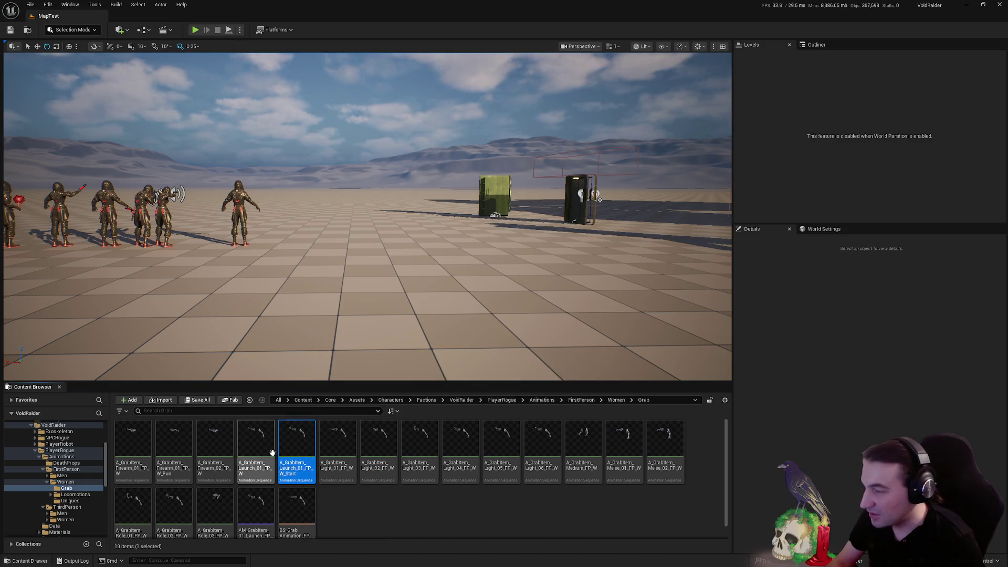
mouse_move(315, 485)
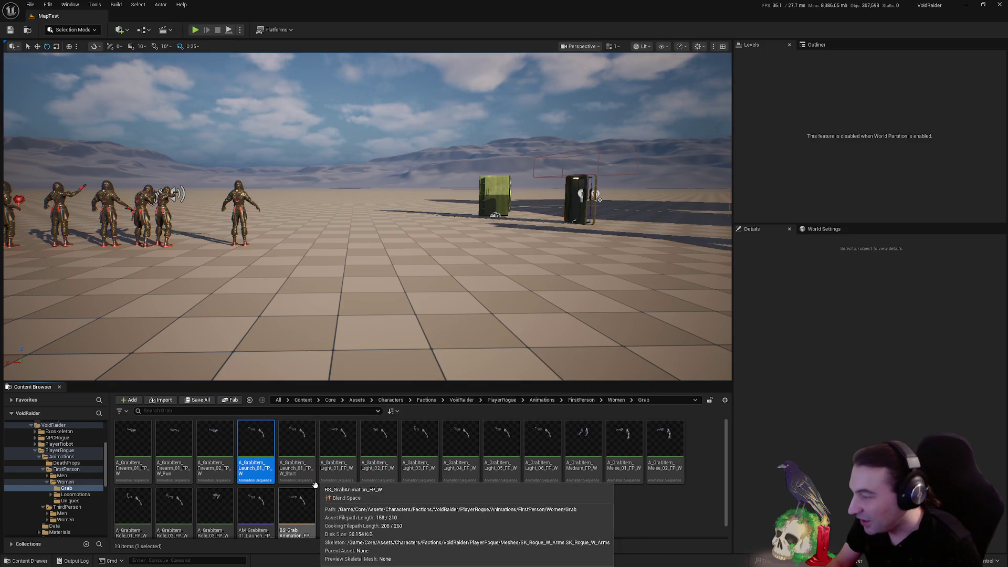
double_click(47, 482)
left_click(65, 501)
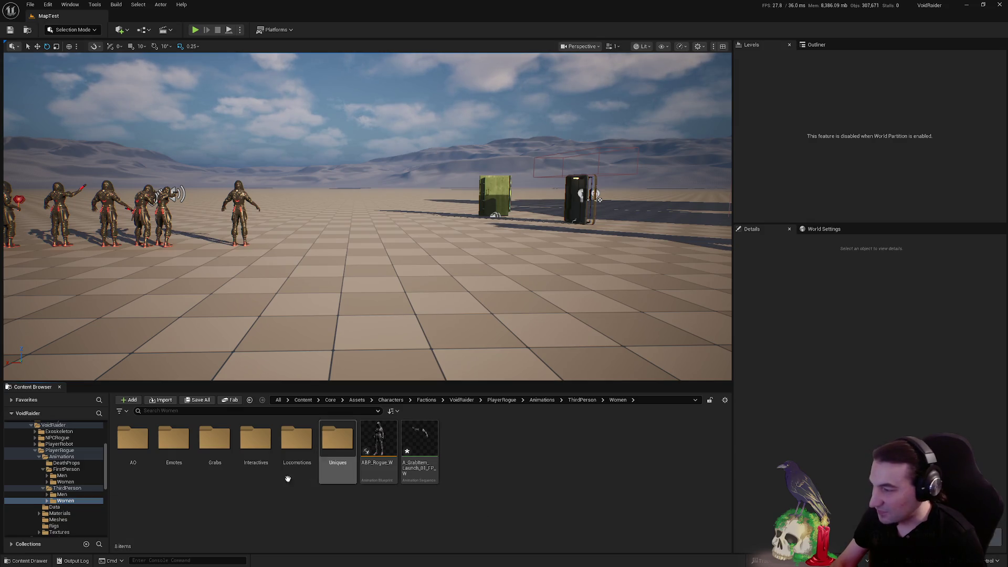
Retarget the women's launch animation to the SK_Rogue_W skeleton and save the changed assets
right_click(420, 450)
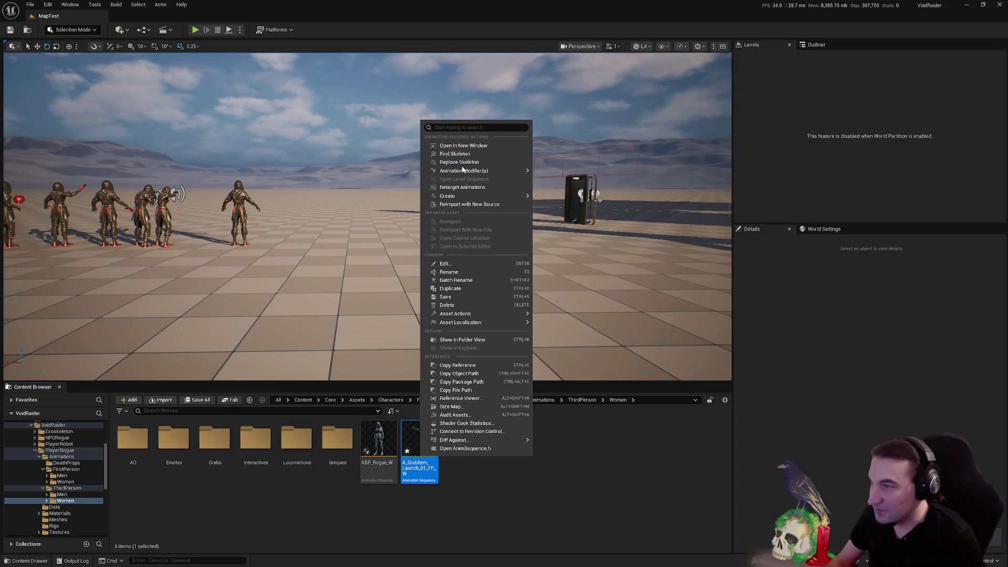
left_click(456, 162)
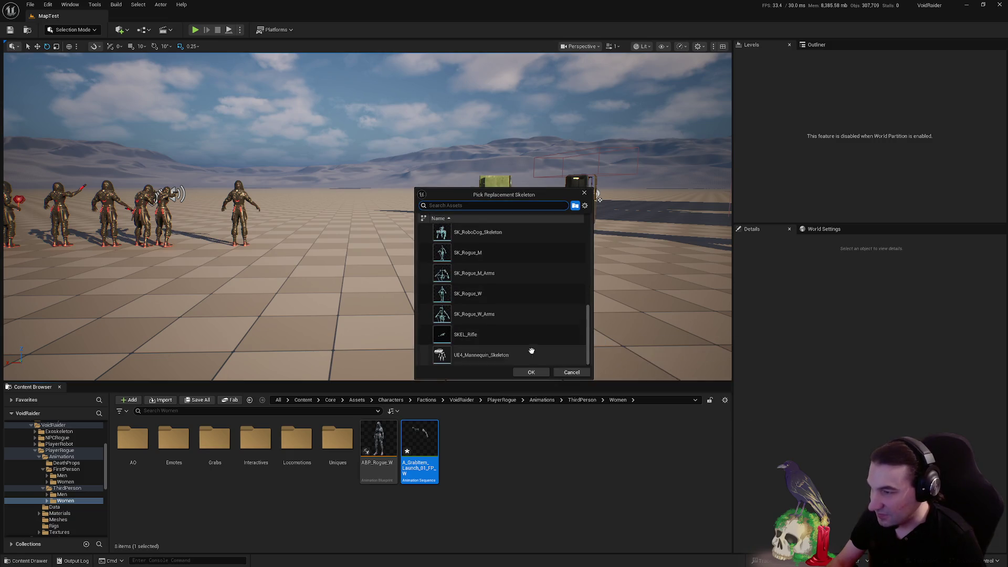
scroll(506, 333, "down", 1)
left_click(462, 295)
left_click(531, 373)
left_click(203, 400)
left_click(565, 377)
Rename the animation from FP to A_GrabItem_Launch_01_TP_W
left_click(394, 465)
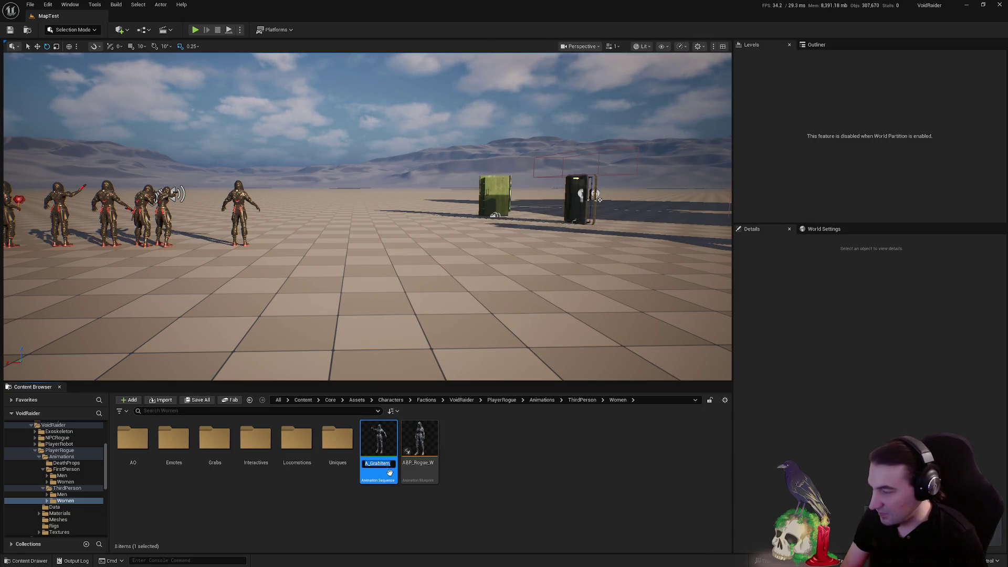
key("Delete")
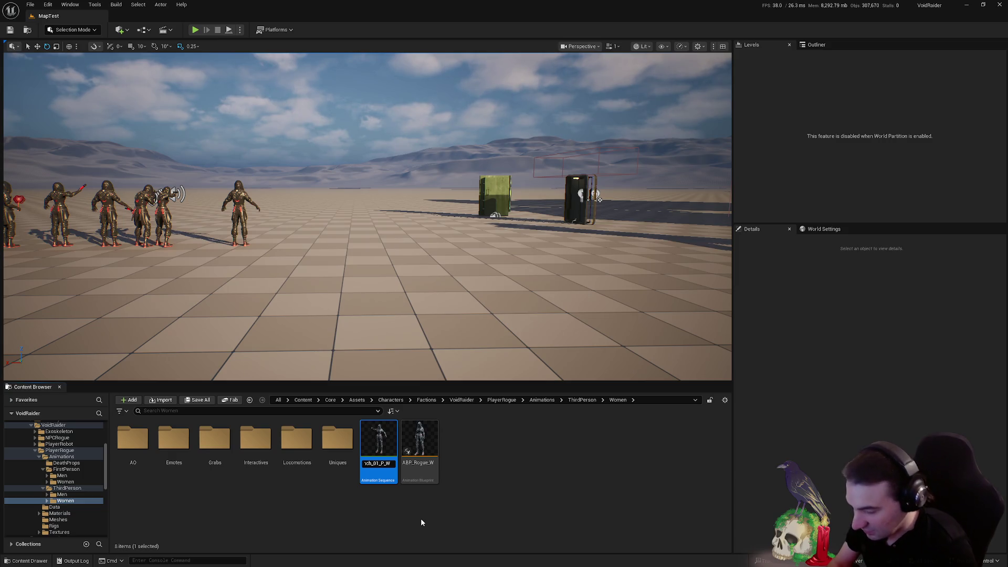
type("T")
key("Return")
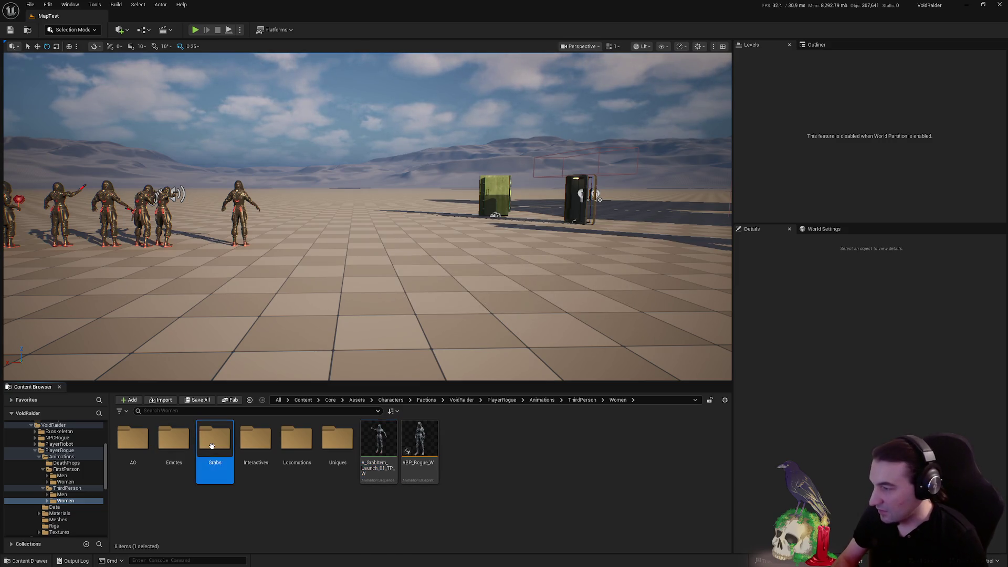
Delete the duplicate launch animation in Grabs, redirecting its references to the new copy
double_click(215, 444)
left_click(229, 480)
key("F2")
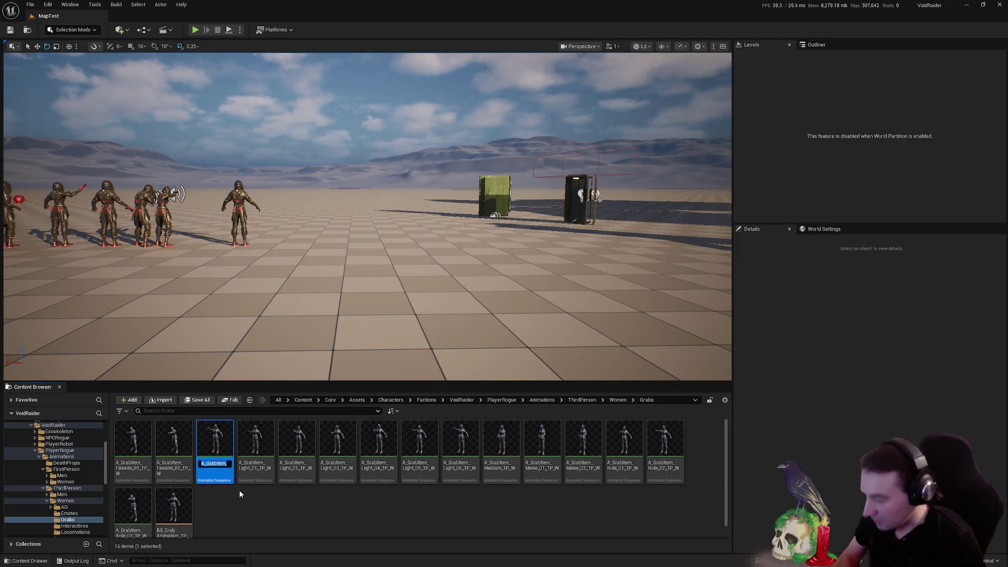
key("Escape")
key("Delete")
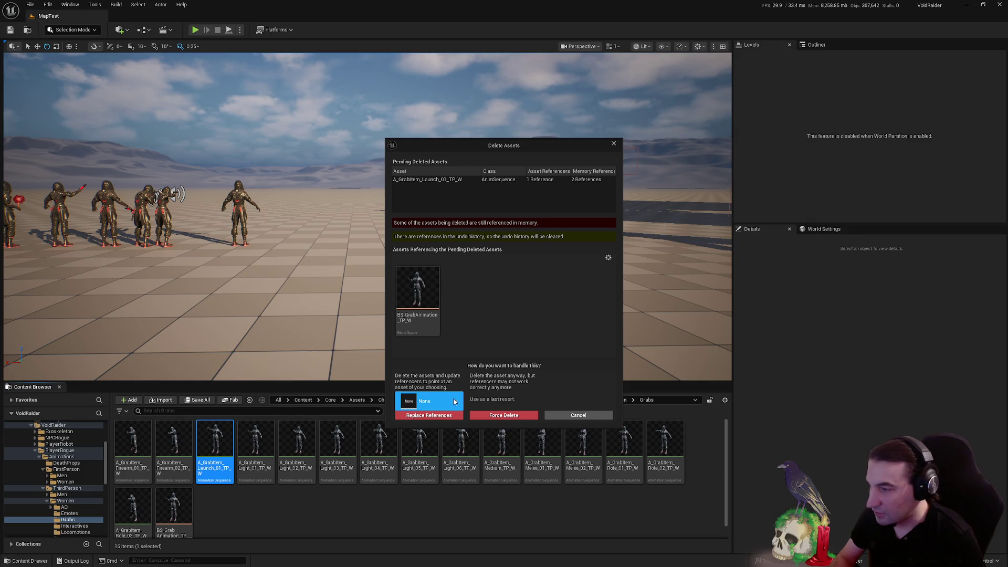
left_click(436, 400)
left_click(451, 441)
left_click(437, 416)
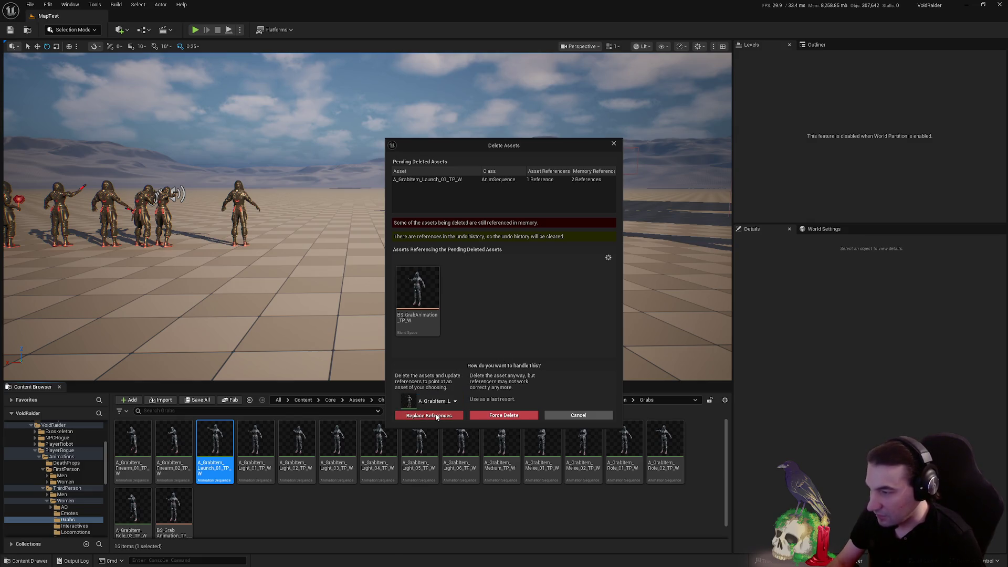
left_click(540, 307)
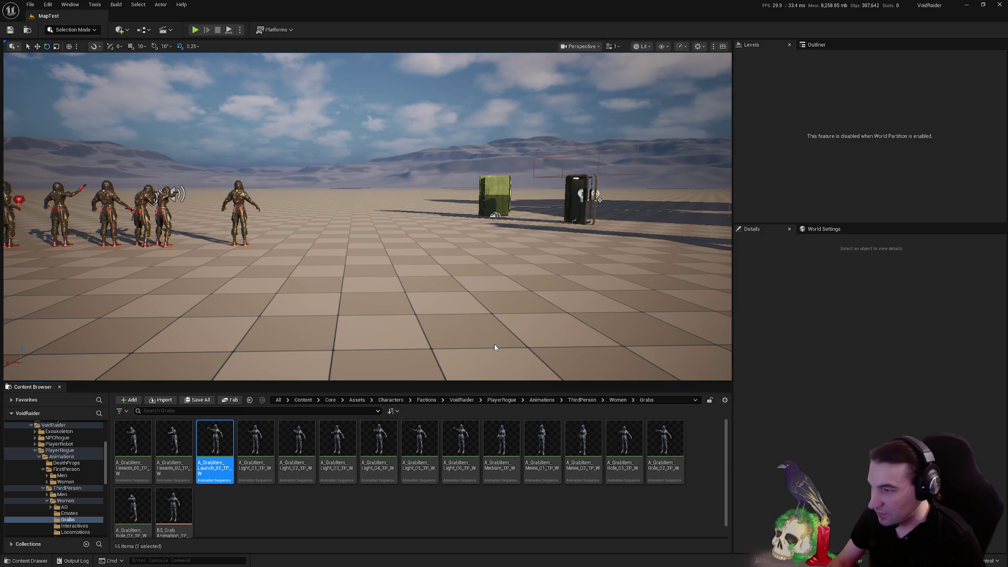
left_click(527, 376)
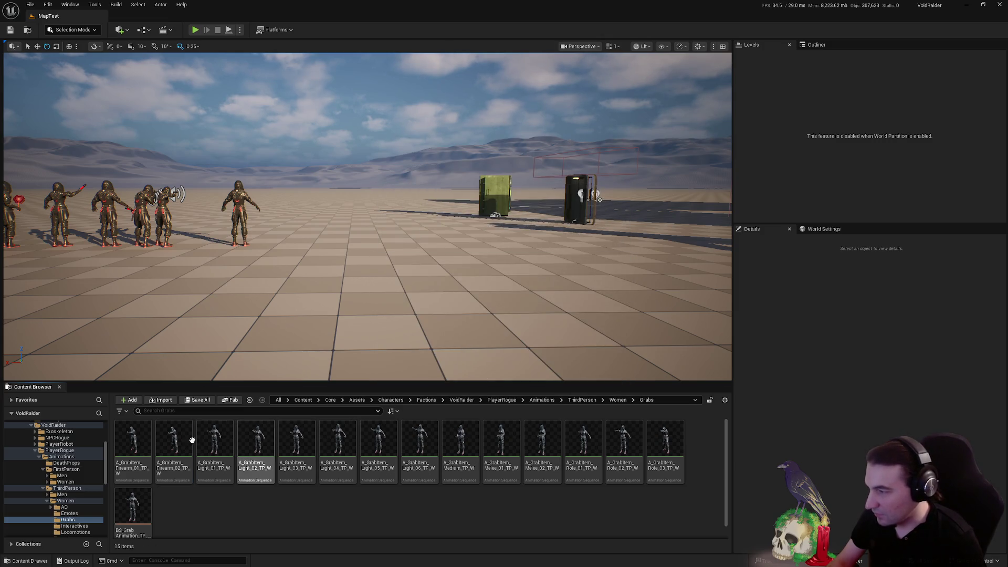
Select A_GrabItem_Launch_01_TP_W in the Women folder and delete that copy
left_click(65, 500)
left_click(378, 446)
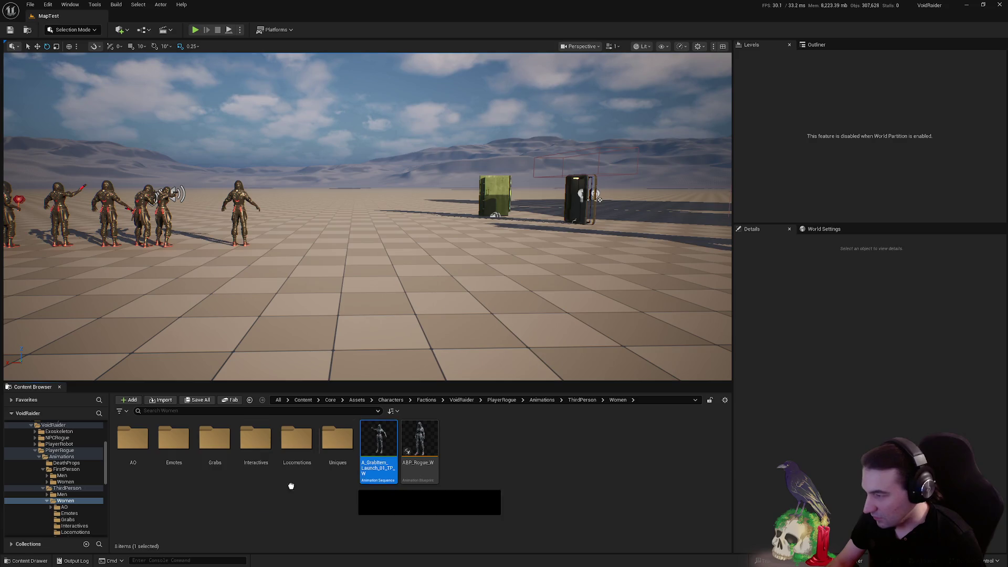
key("Delete")
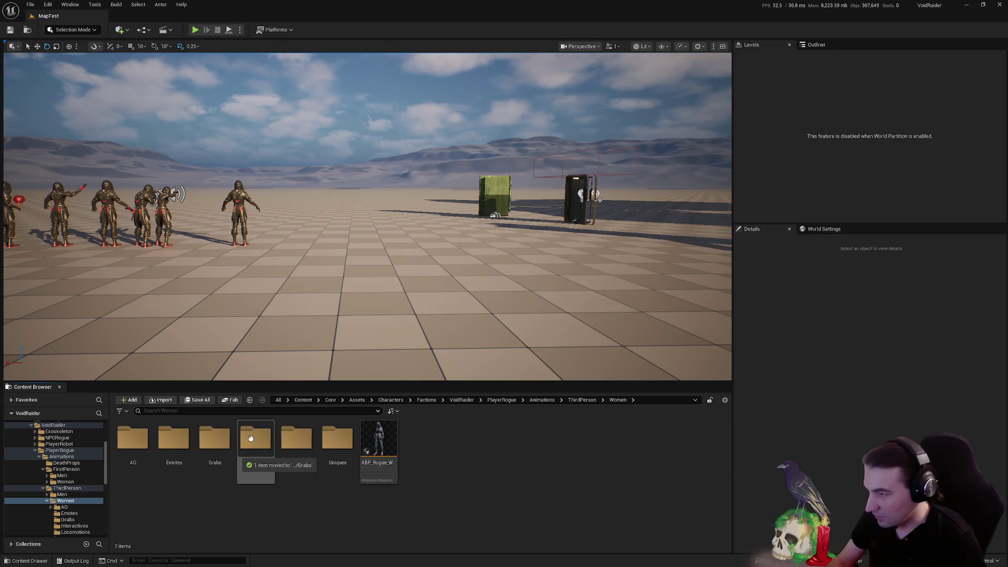
key("super")
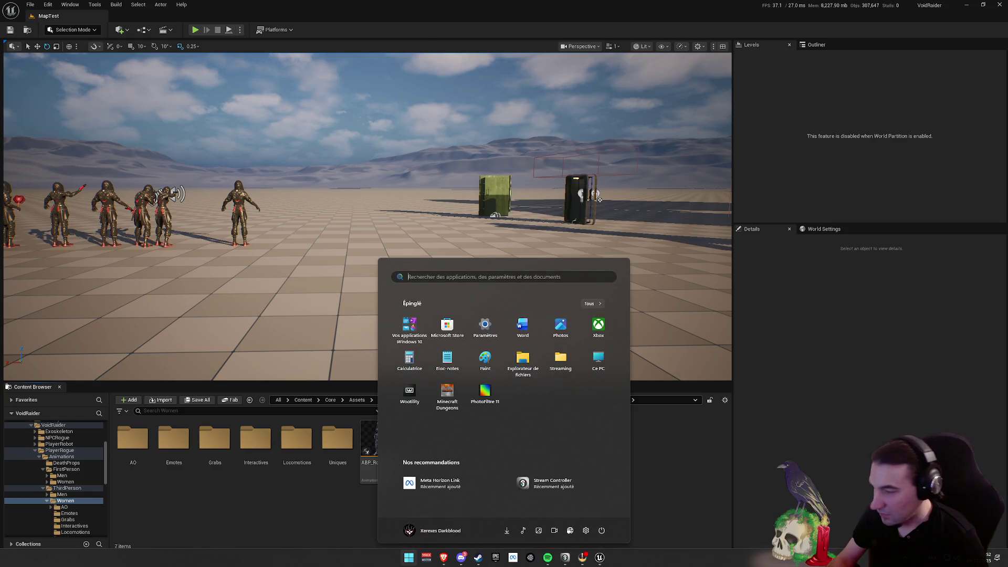
key("super")
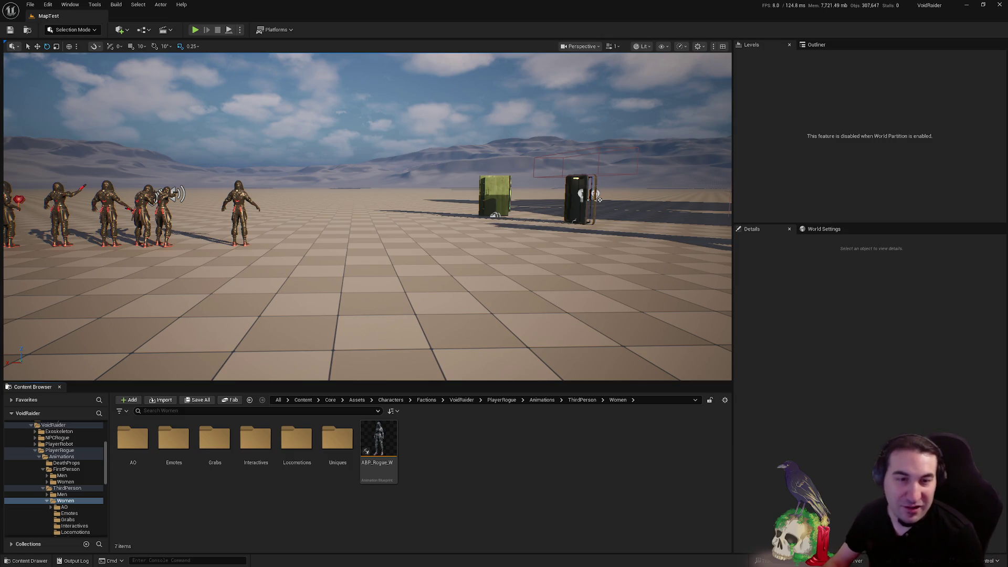
key("super")
key("super")
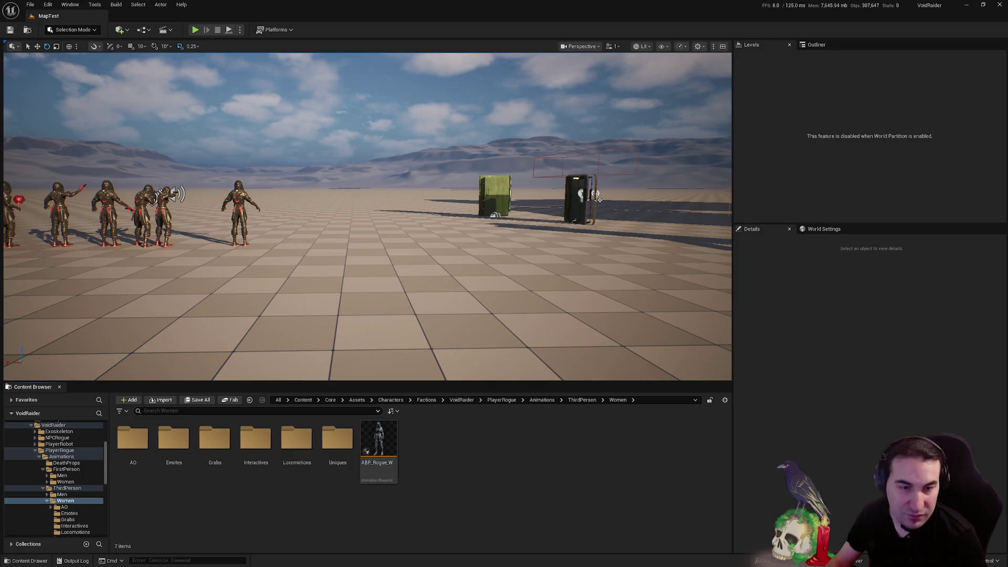
key("super")
key("super")
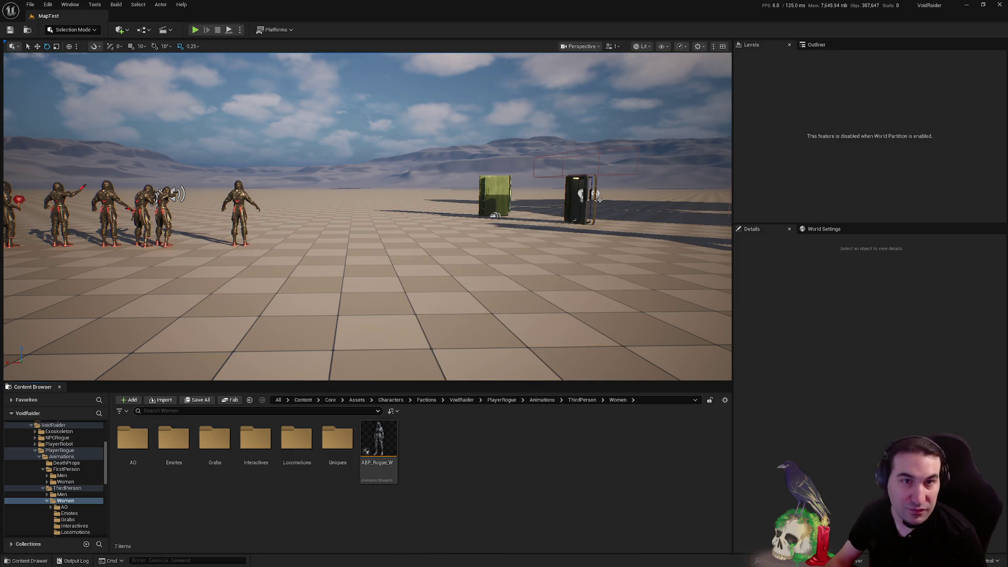
key("super")
key("super")
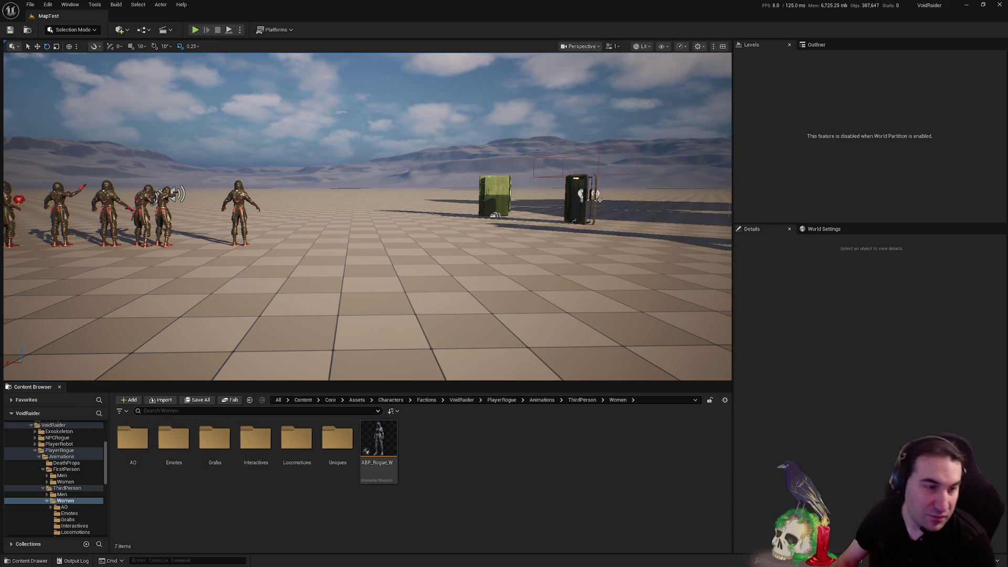
key("super")
key("Escape")
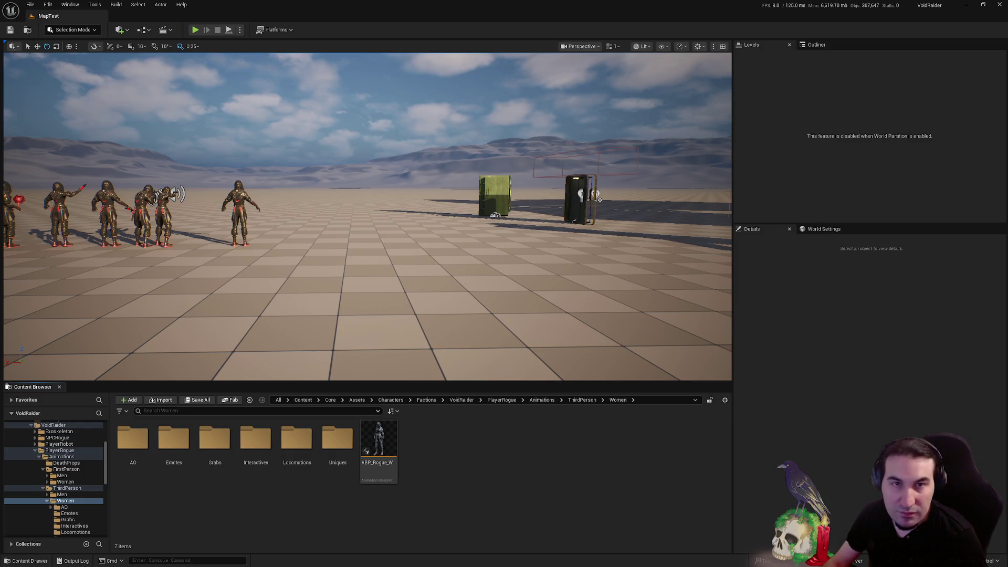
Collapse the PlayerRogue, VoidRaider, Characters and Blueprints branches and select Core > Assets
key("super")
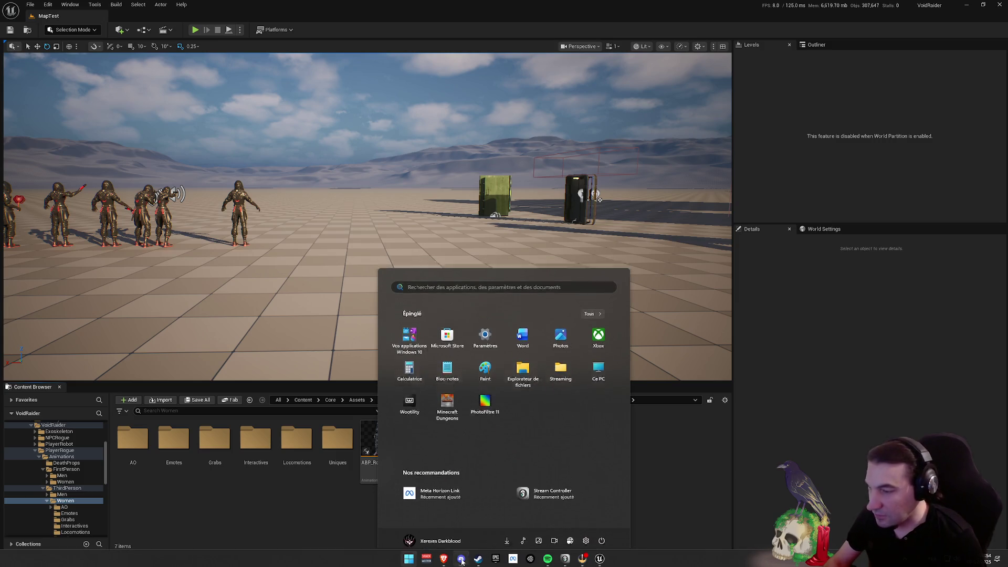
key("super")
left_click_drag(520, 306, 551, 284)
left_click(59, 449, "ctrl")
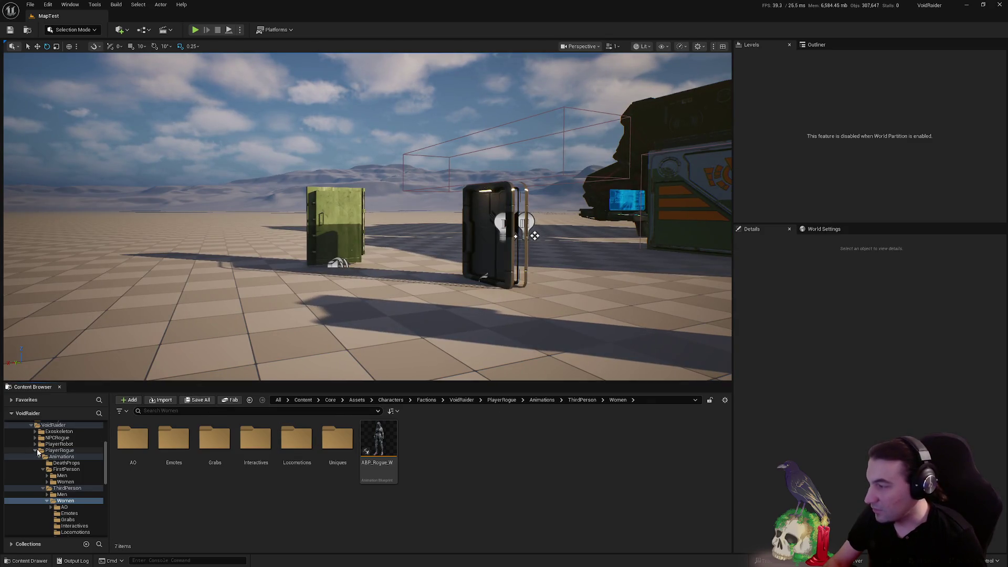
left_click(53, 424, "ctrl")
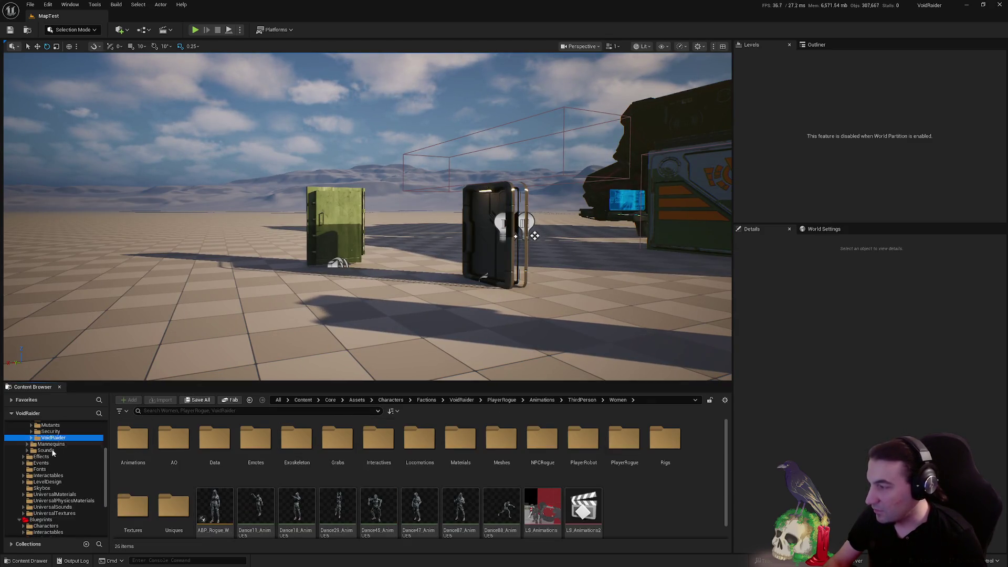
left_click(31, 450, "ctrl")
left_click(23, 444)
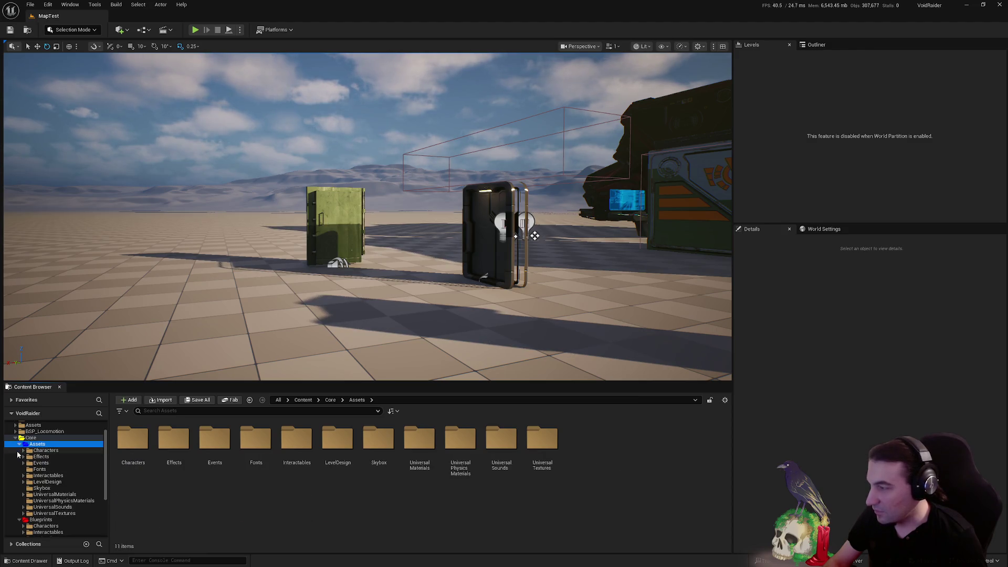
left_click(19, 445)
left_click(20, 451)
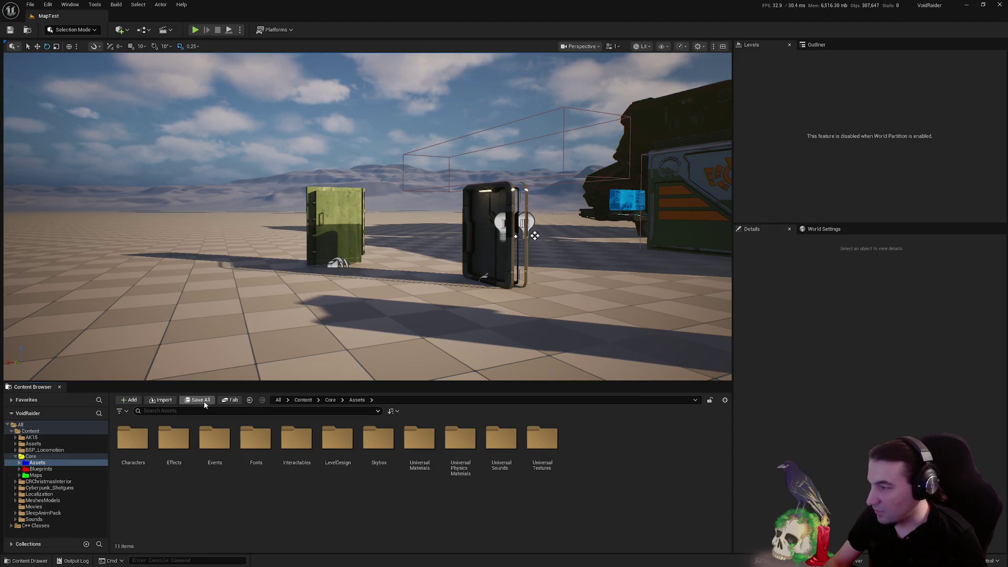
left_click_drag(326, 235, 262, 231)
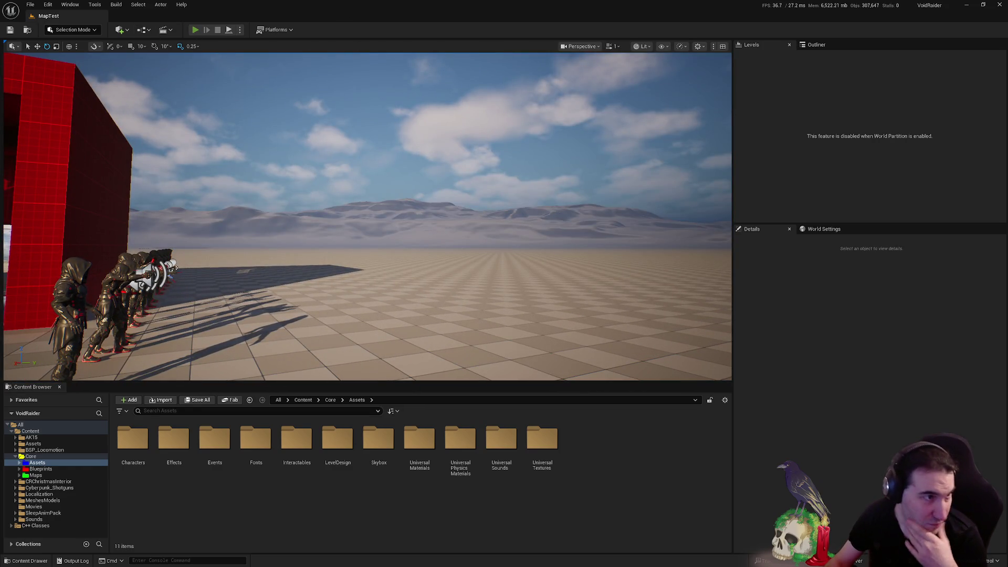
Play the level, walk to the red-wall shelves, pick up the red canister and throw it
left_click(195, 30)
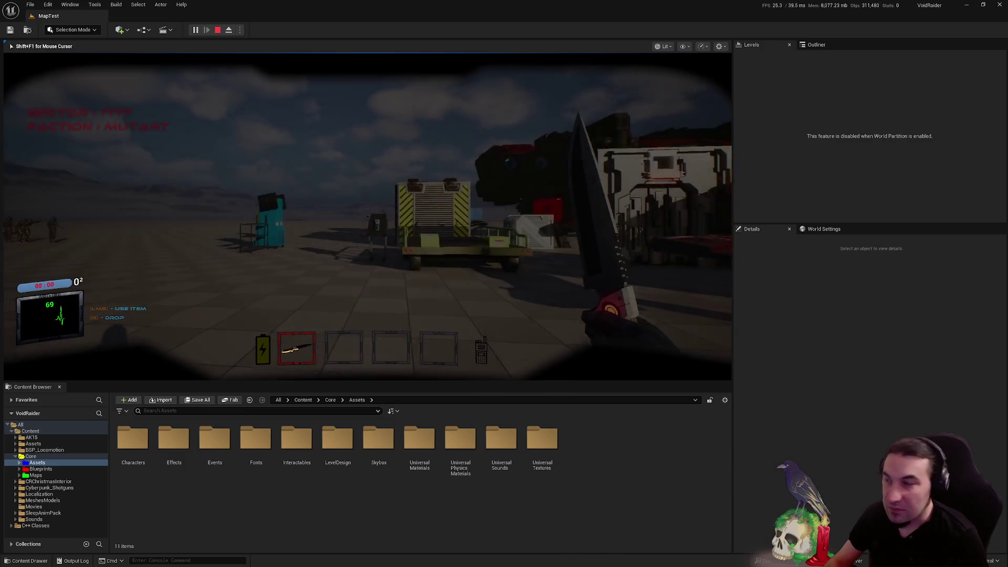
key("4")
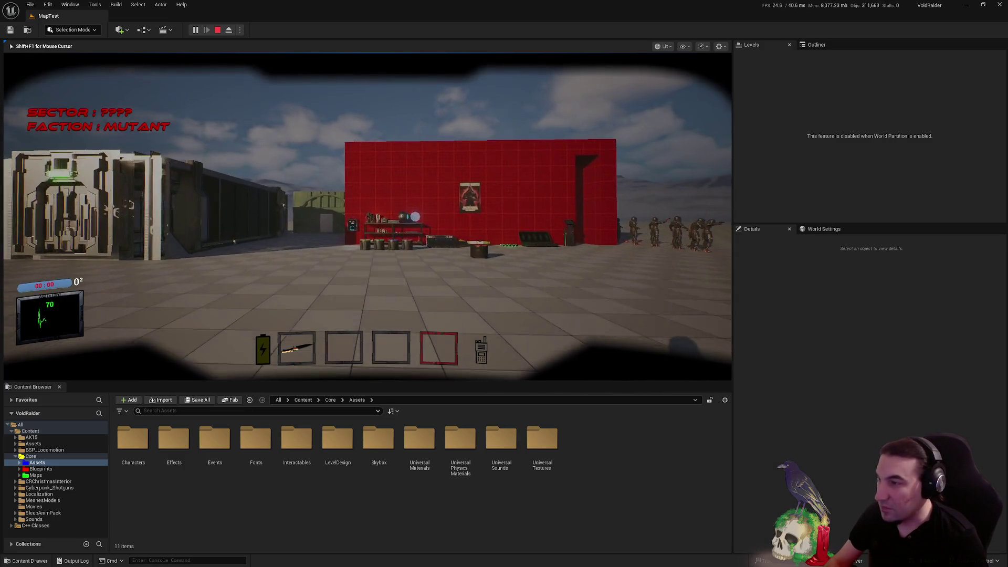
key("w")
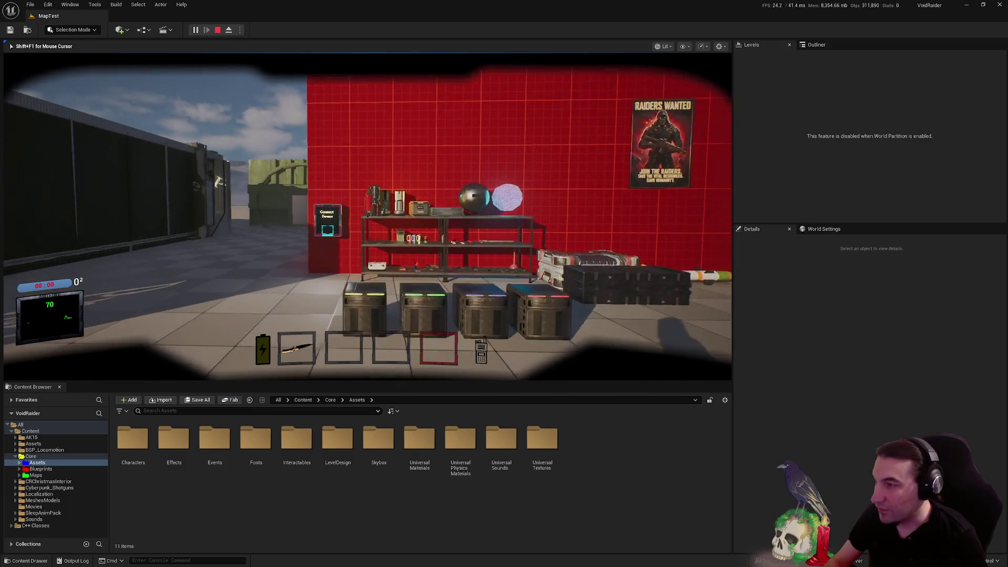
key("w")
key("e")
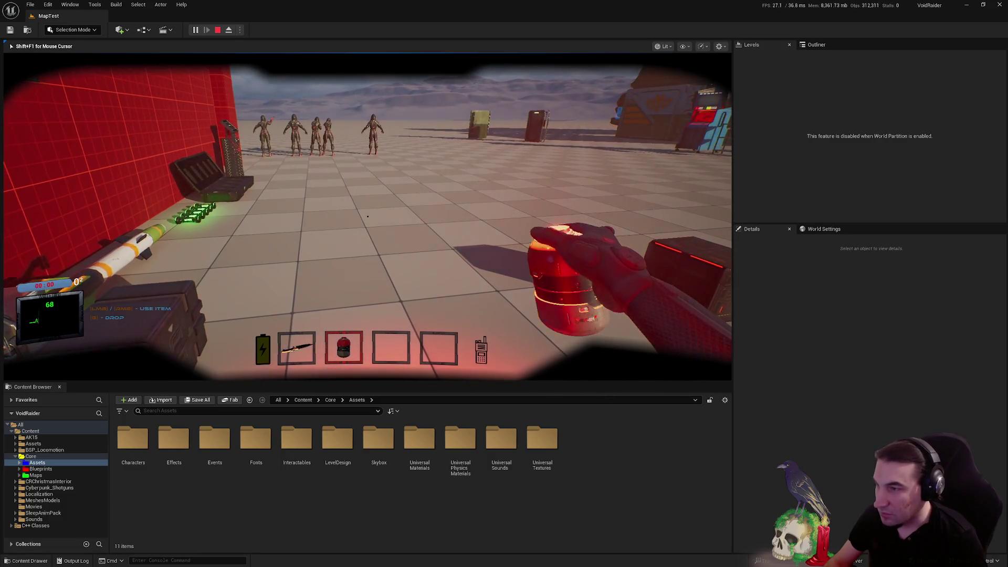
left_click(367, 216)
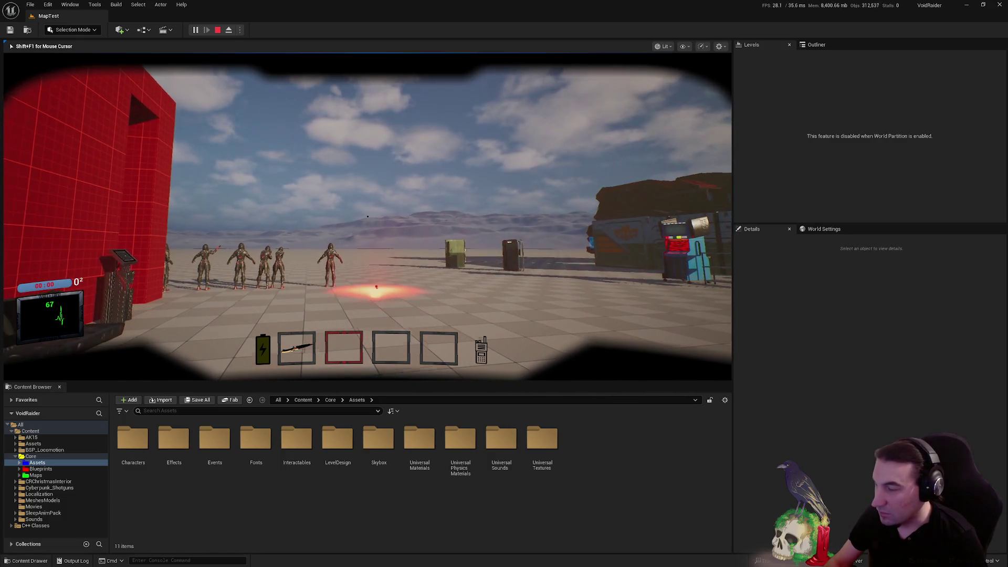
Stop the play session and restore the editor to a smaller window
key("Escape")
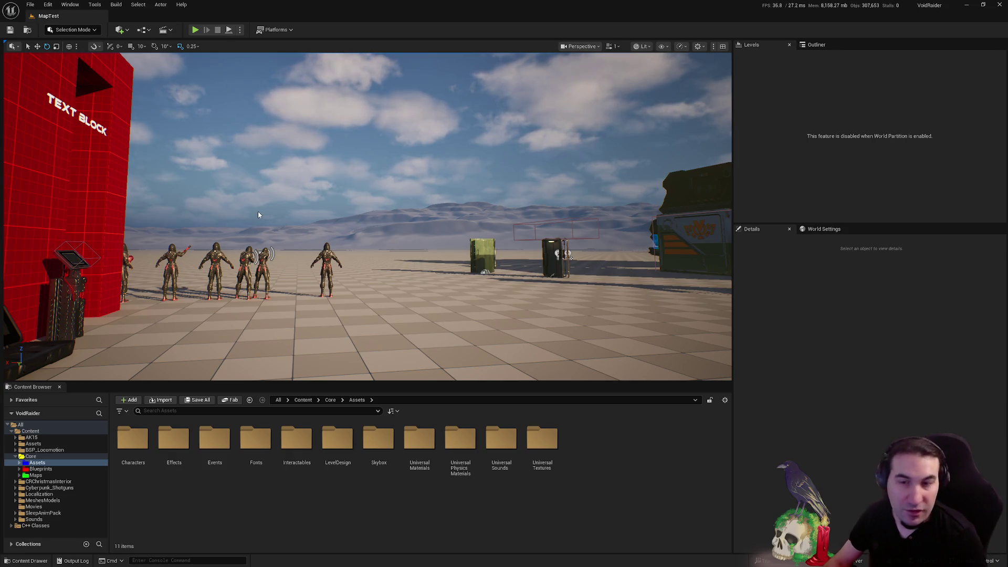
mouse_move(340, 320)
left_mouse_down()
mouse_move(137, 320)
mouse_move(458, 321)
mouse_move(315, 322)
left_mouse_up()
left_click(983, 5)
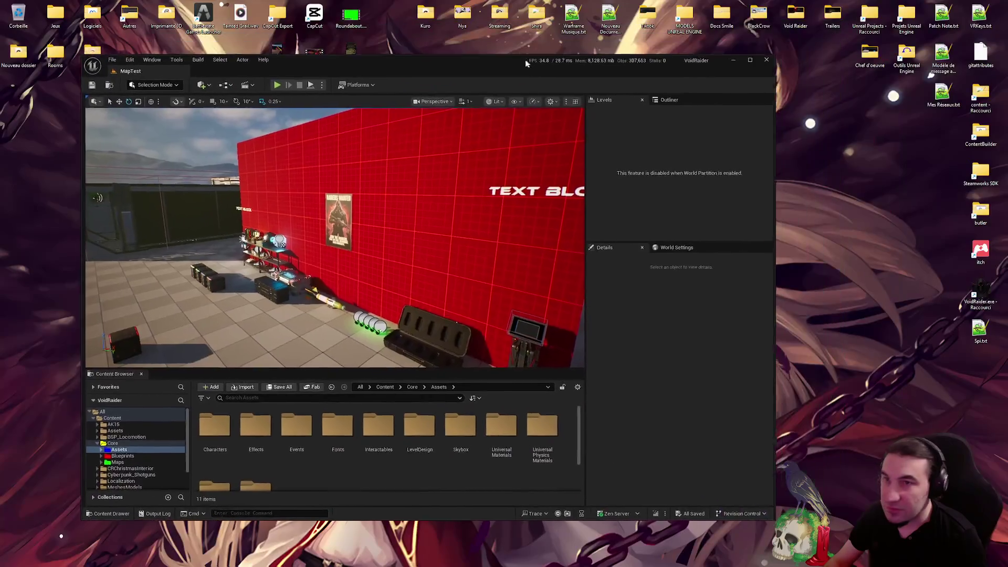
In Patch Note.txt, add a French line about sleeping in beds: '-Ajout de de'interaction dormir sur les lits'
double_click(943, 14)
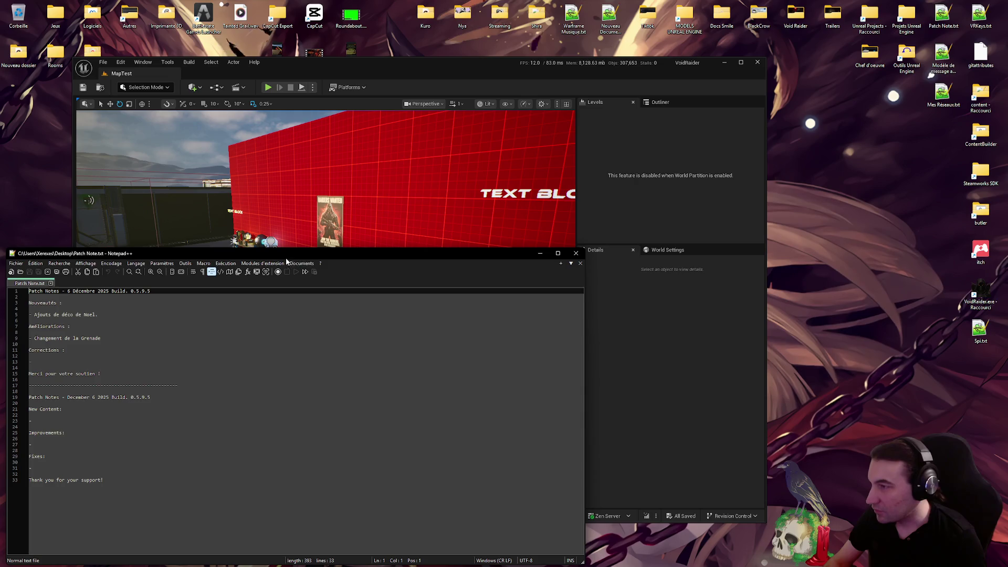
left_click_drag(284, 253, 561, 214)
left_click(382, 276)
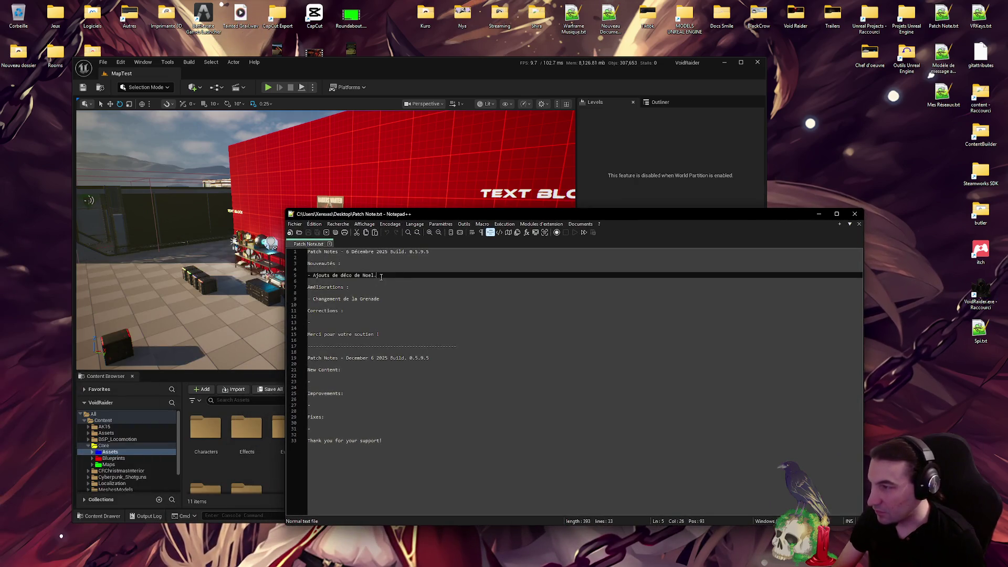
key("Return")
type("-")
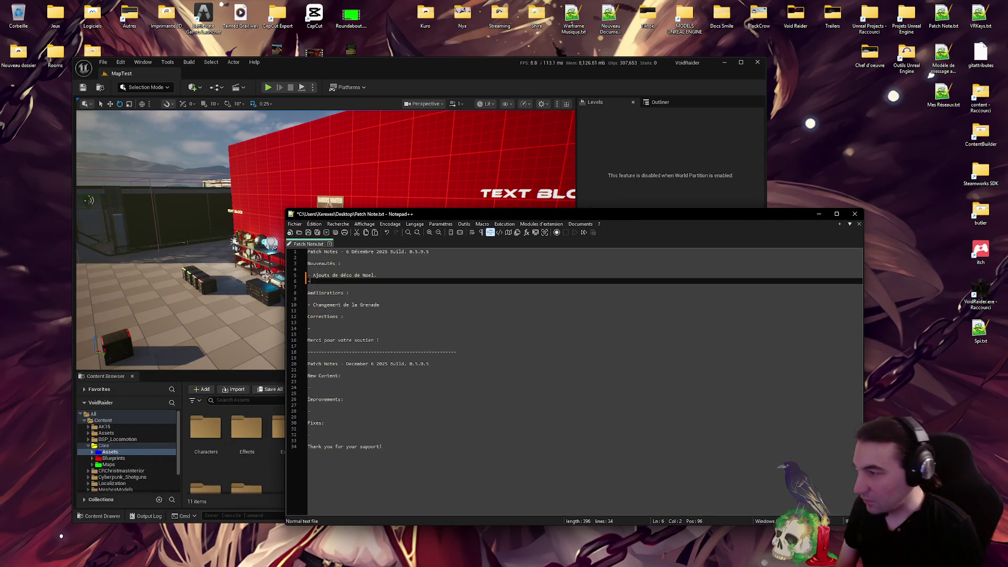
type(" Ajout ")
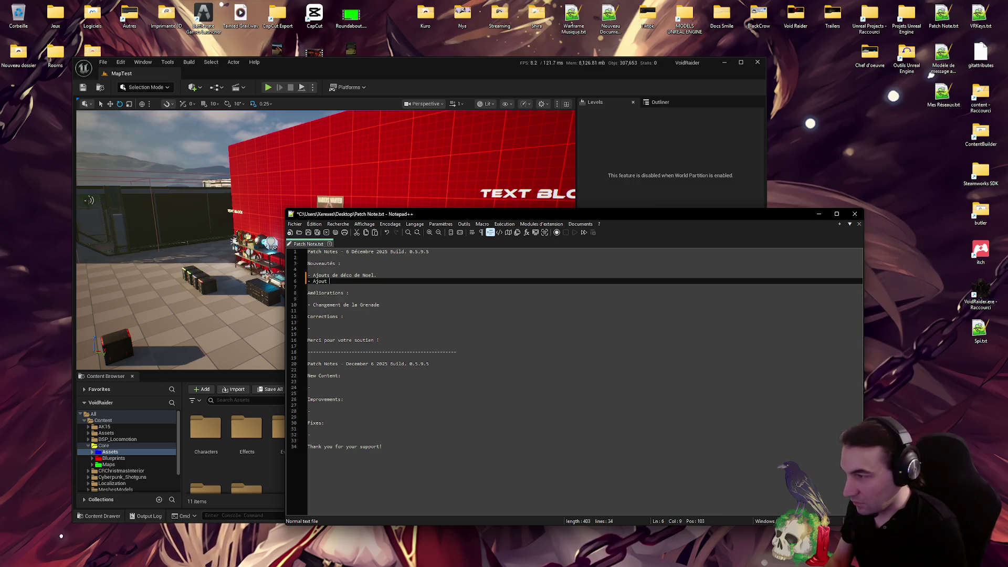
type("de de l")
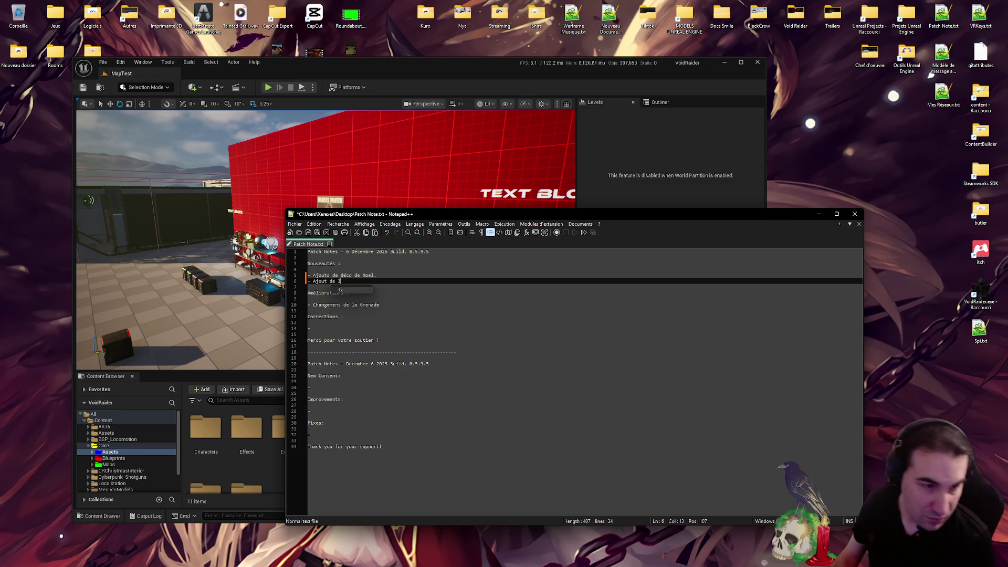
left_click(246, 42)
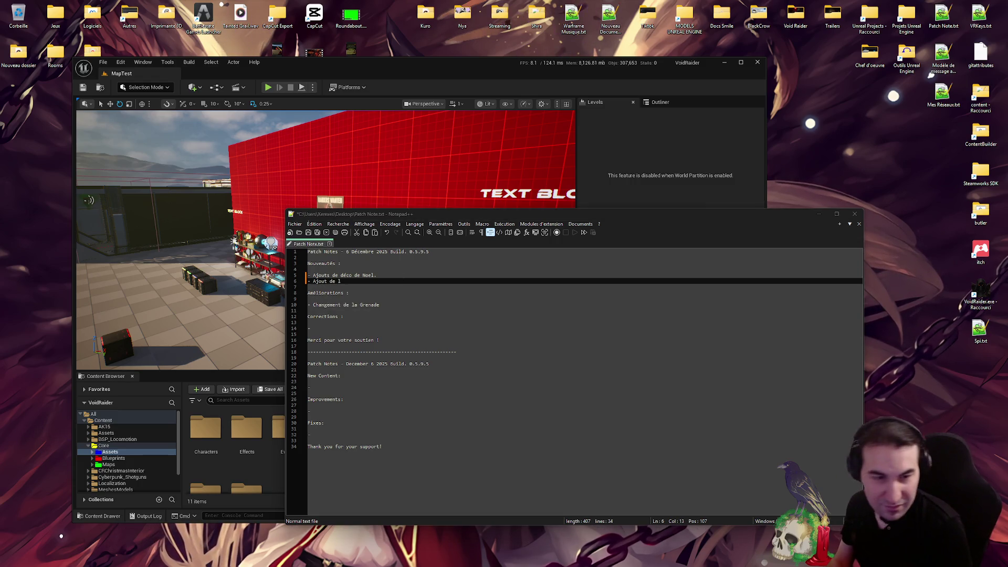
key("alt+Tab")
type("'")
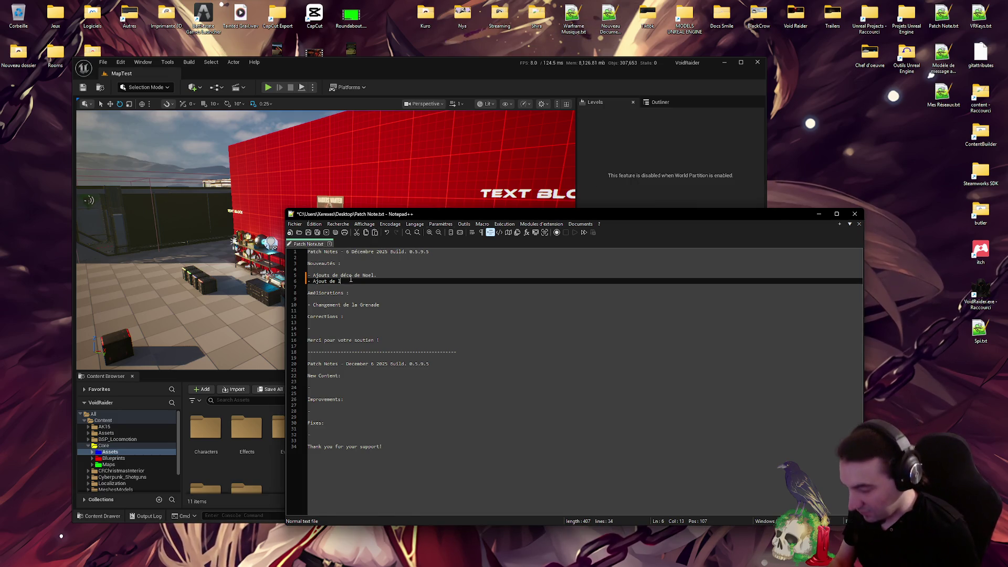
type("interaction dormir")
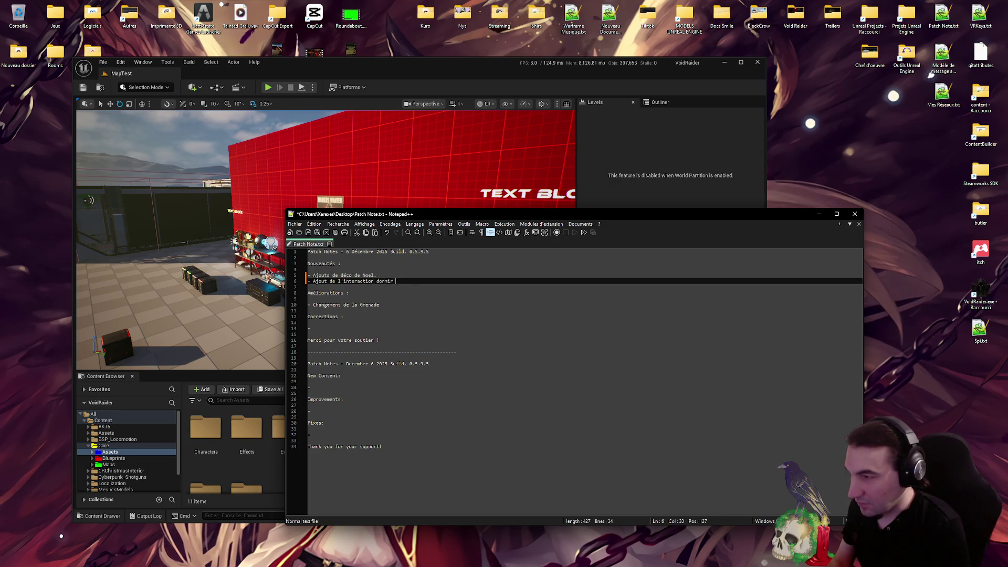
type(" sur les lits.")
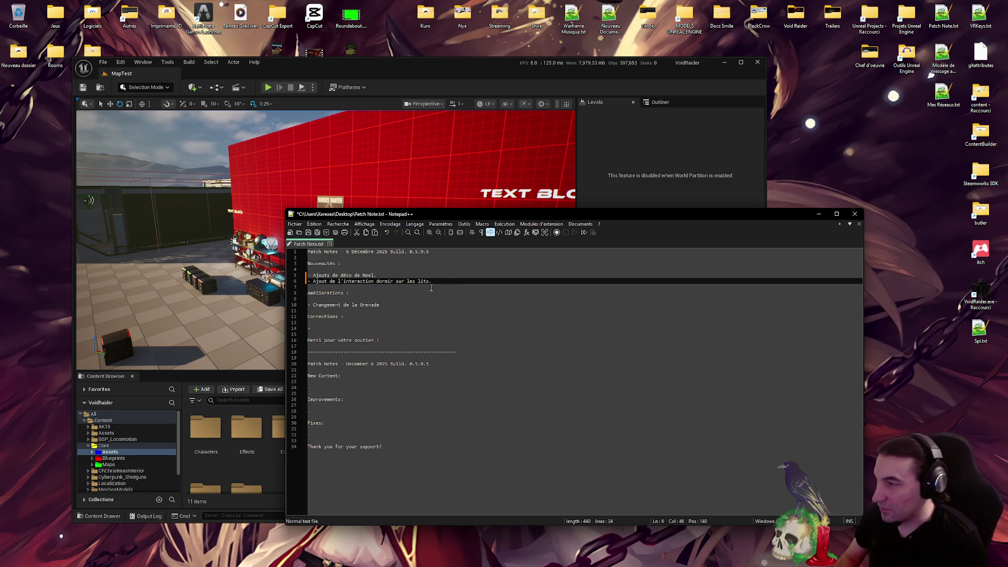
Fix the Christmas decoration line so it reads 'Ajout' instead of 'Ajouts'
left_click(298, 277, "shift")
key("super")
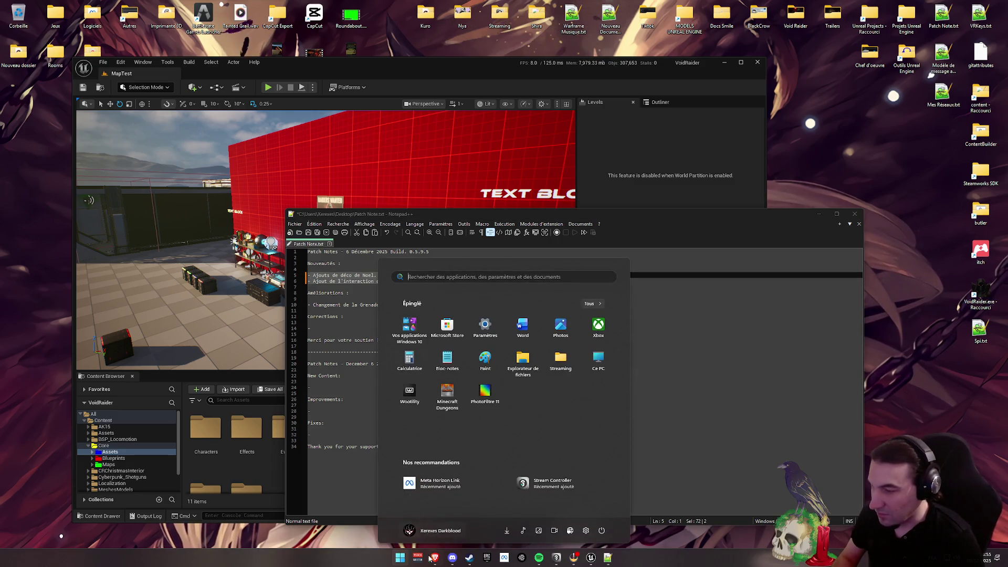
left_click(330, 278)
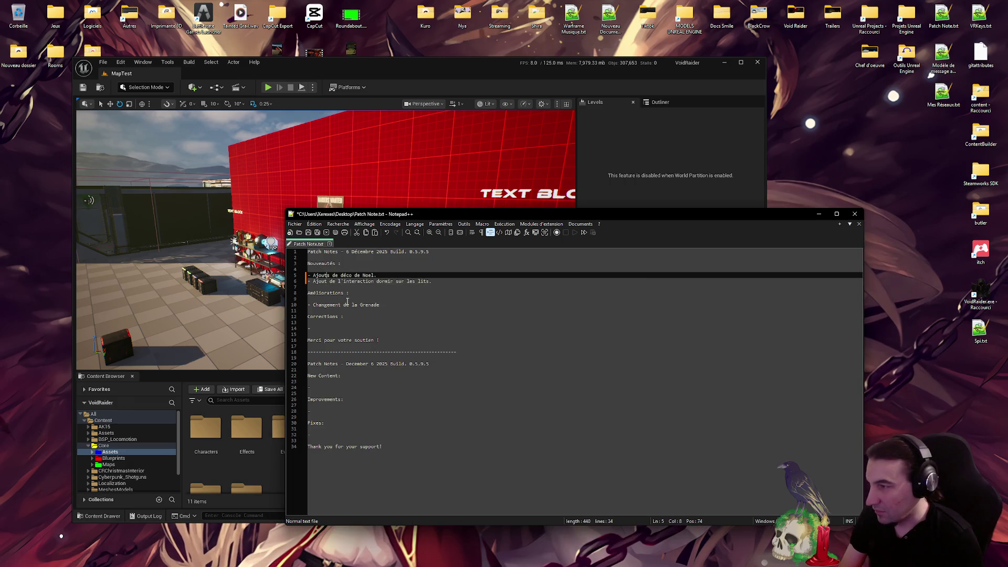
key("ctrl+z")
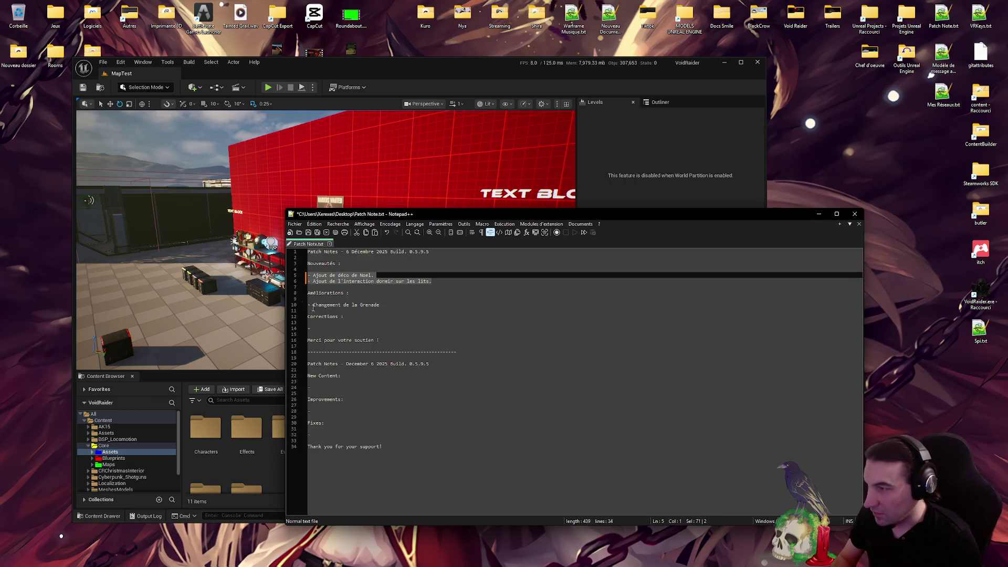
key("super")
left_click(613, 553)
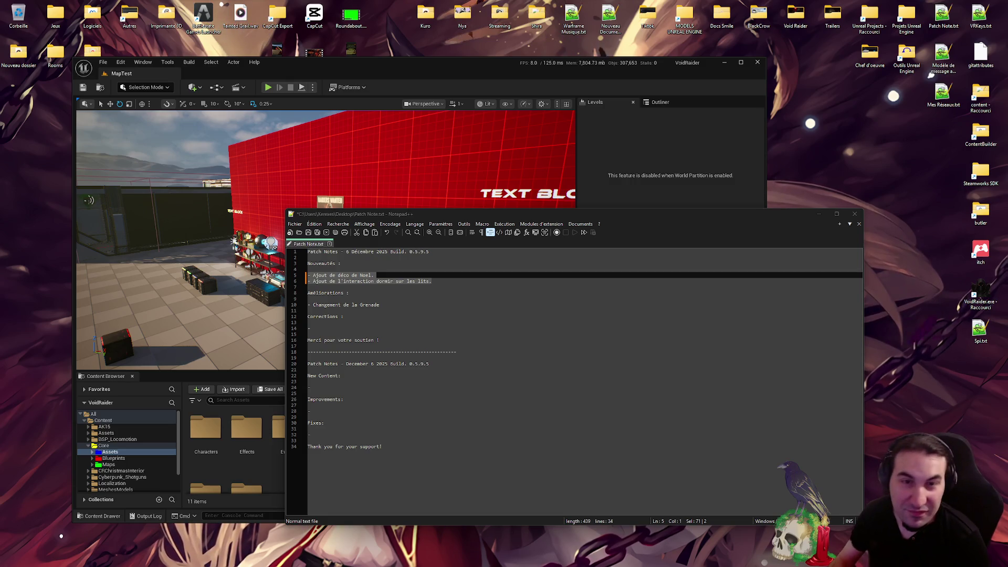
key("super+shift+s")
key("Escape")
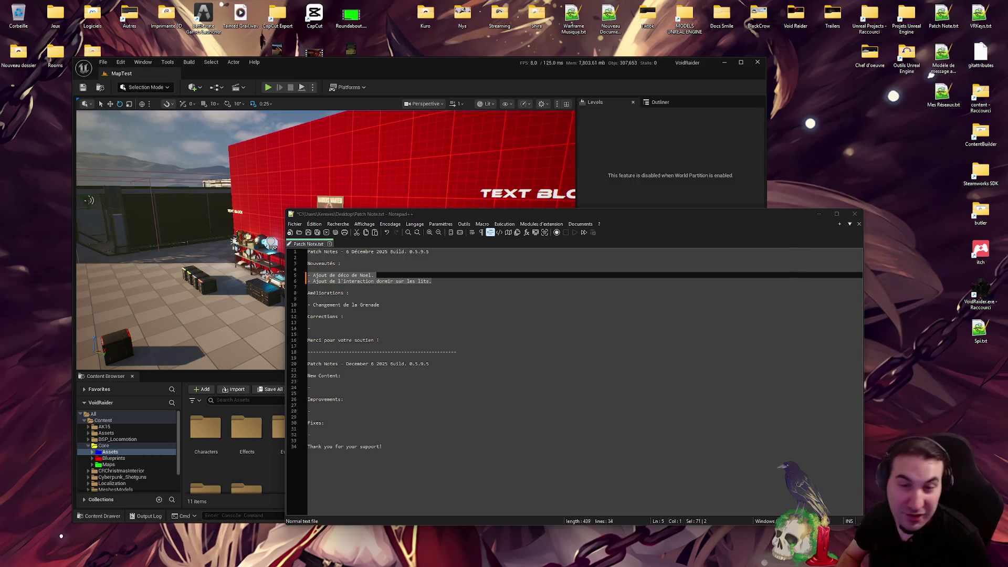
left_click(394, 298)
left_click_drag(431, 281, 291, 278)
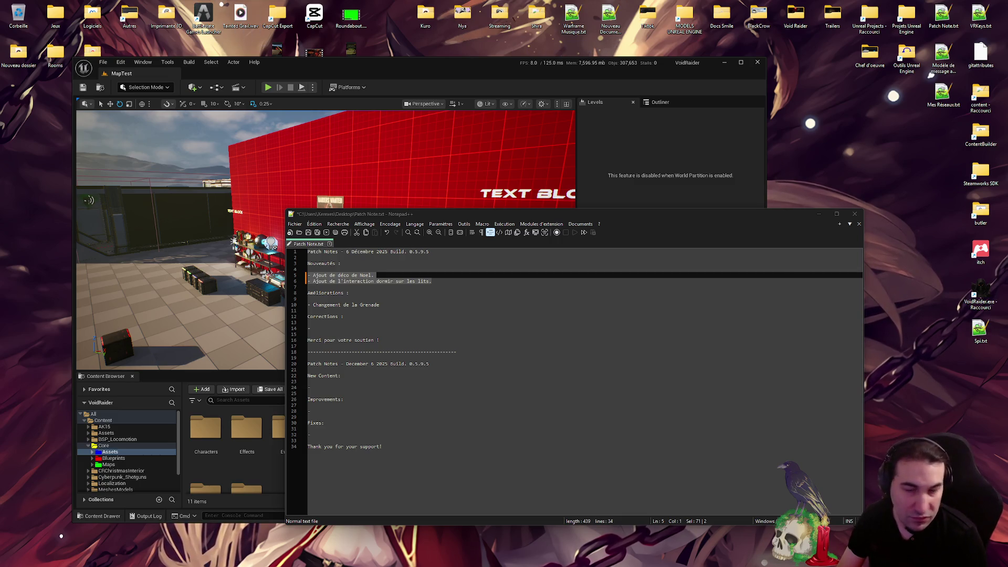
Minimize the Unreal editor to bring the patch notes forward
left_click(617, 143)
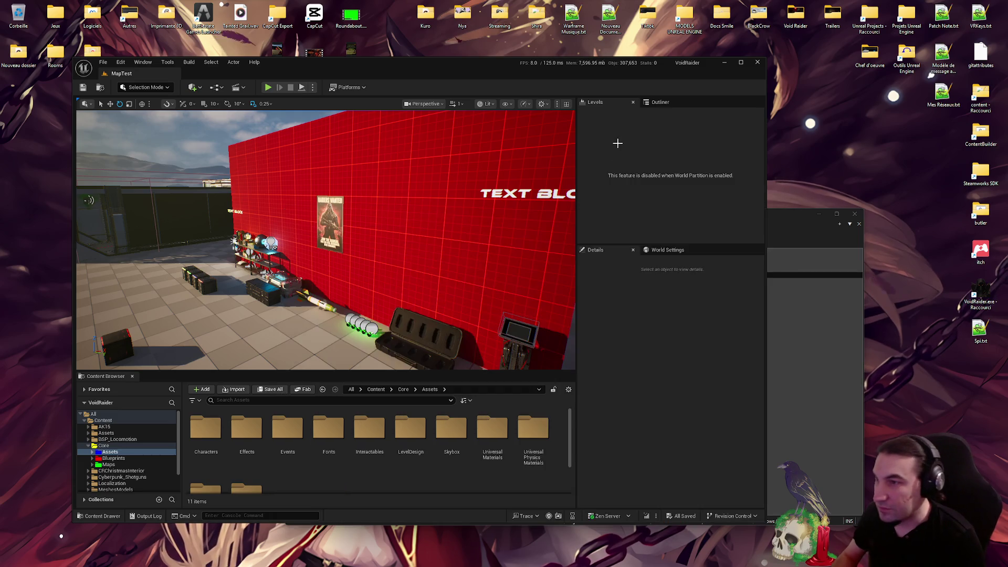
left_click(724, 62)
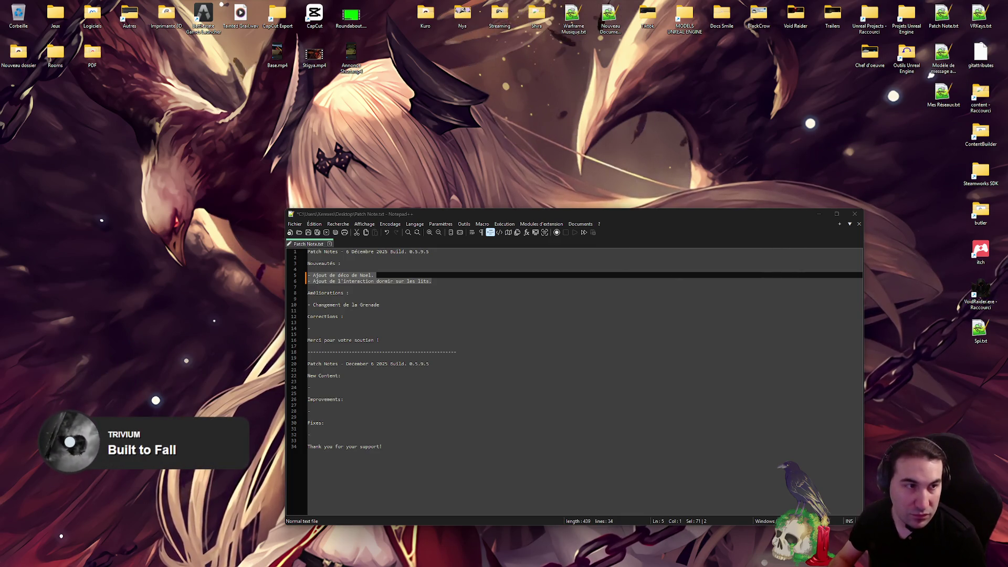
left_click(502, 309)
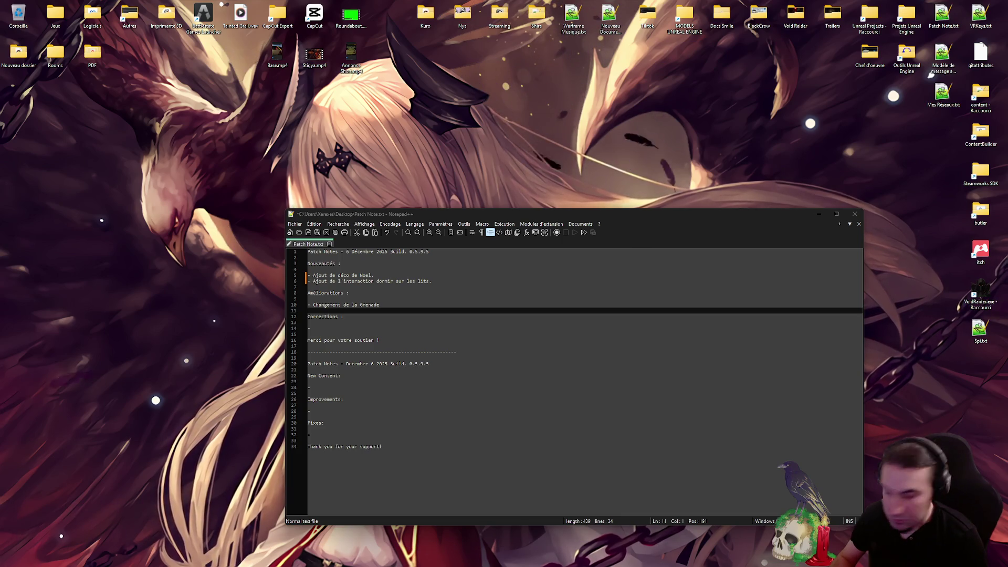
Replace the French feature lines with the pasted reworded text and remove the extra blank line
left_click(353, 286)
left_click_drag(432, 282, 354, 284)
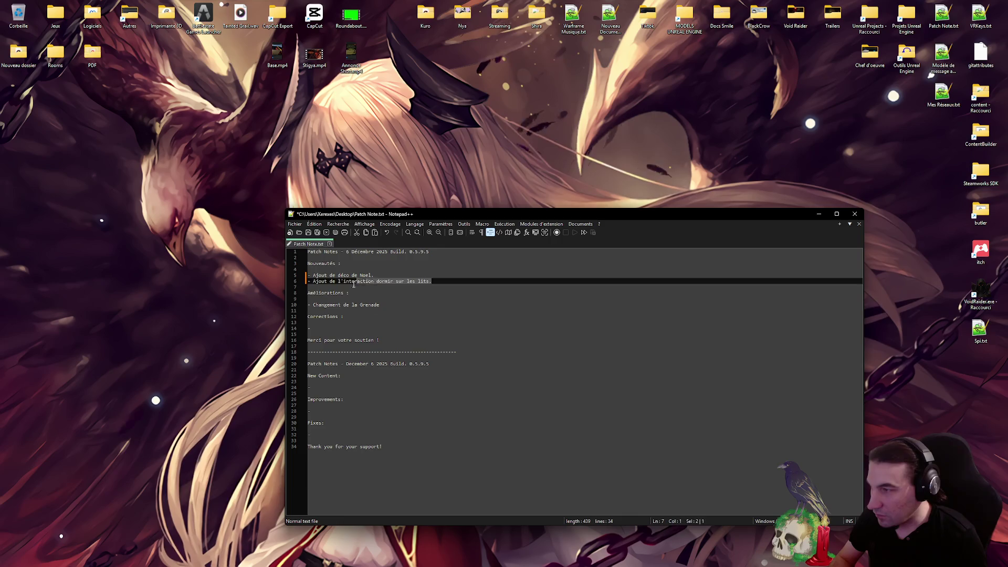
type("Ajout de décorations de Noël.  Ajout de l’interaction permettant de dormir sur les lits.")
left_click(318, 283)
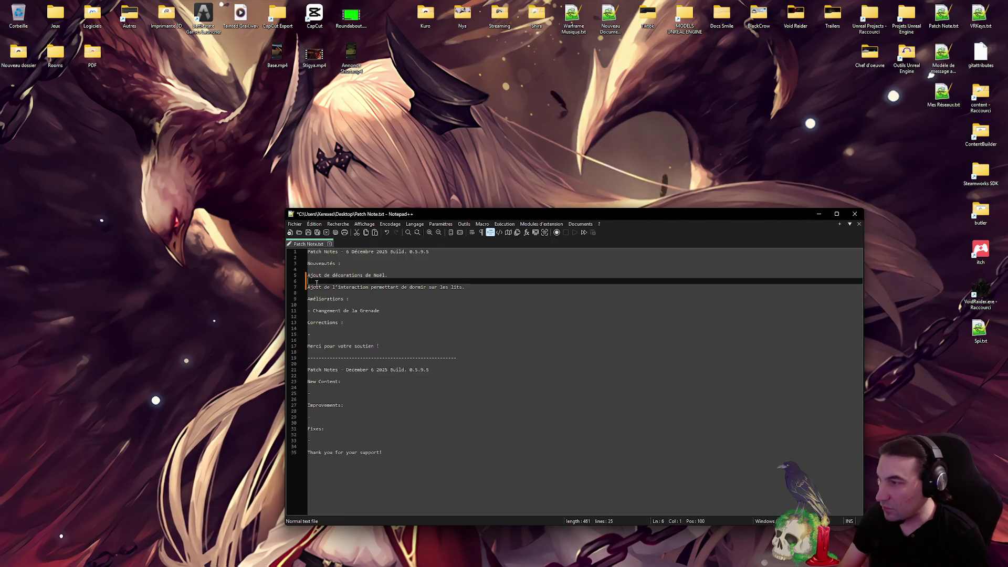
key("BackSpace")
Prefix both the Christmas decoration line and the bed sleeping line with a '-' bullet
key("Home")
type("-")
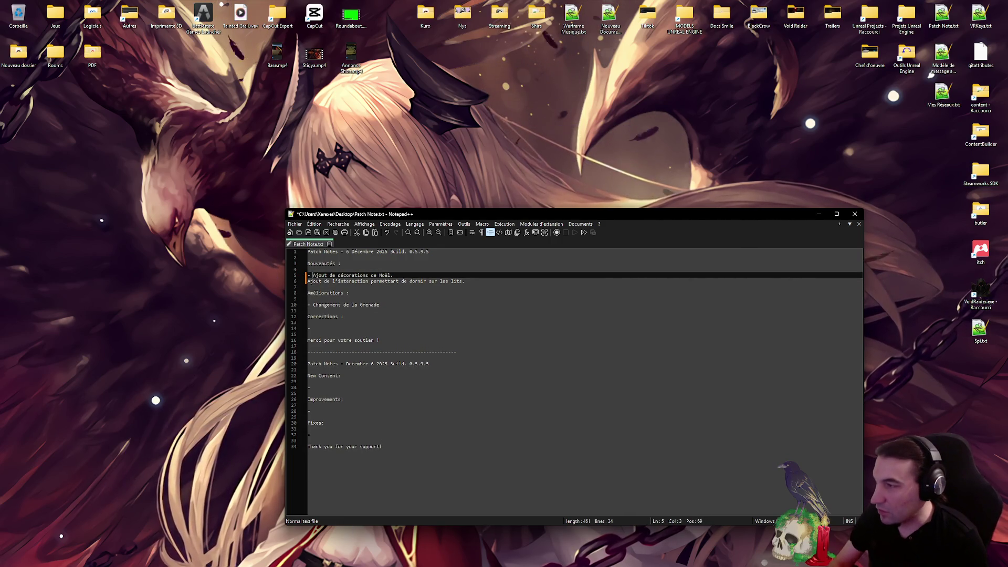
key("Down")
key("Home")
type("-")
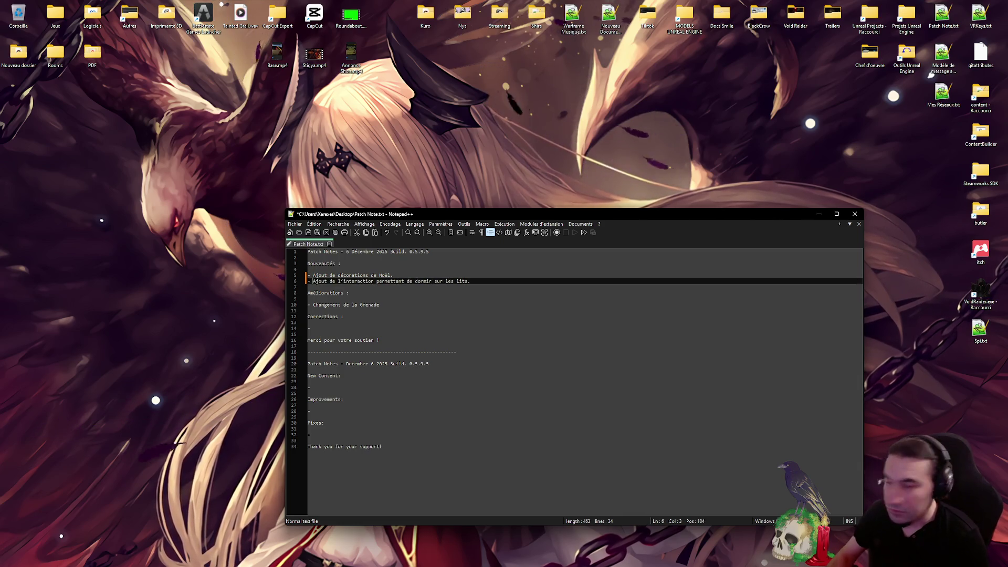
key("alt+Tab")
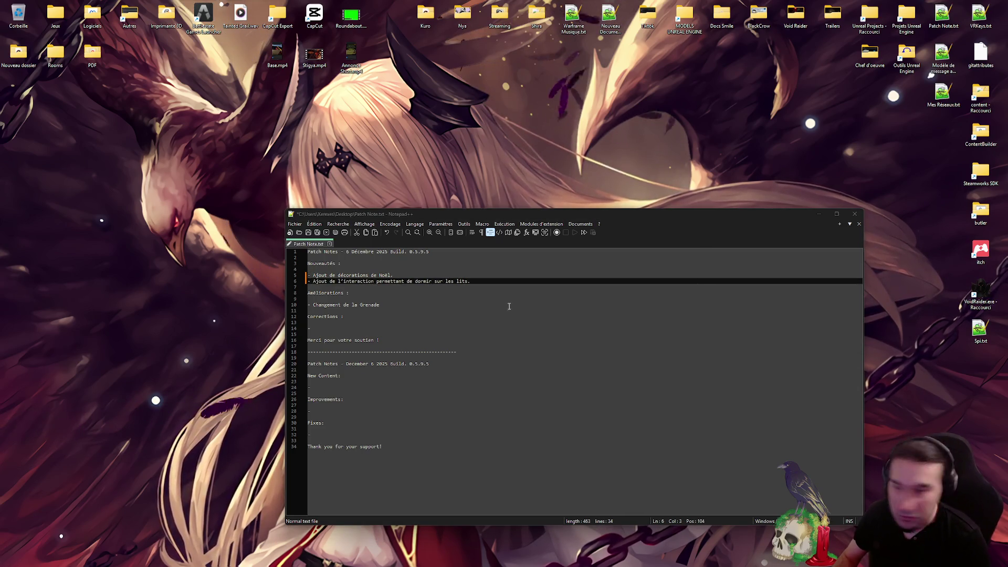
left_click(383, 371)
Paste 'Added Christmas decorations.' and 'Added the ability to sleep on beds.' under New Content as '- ' bullets
left_click_drag(367, 387, 291, 385)
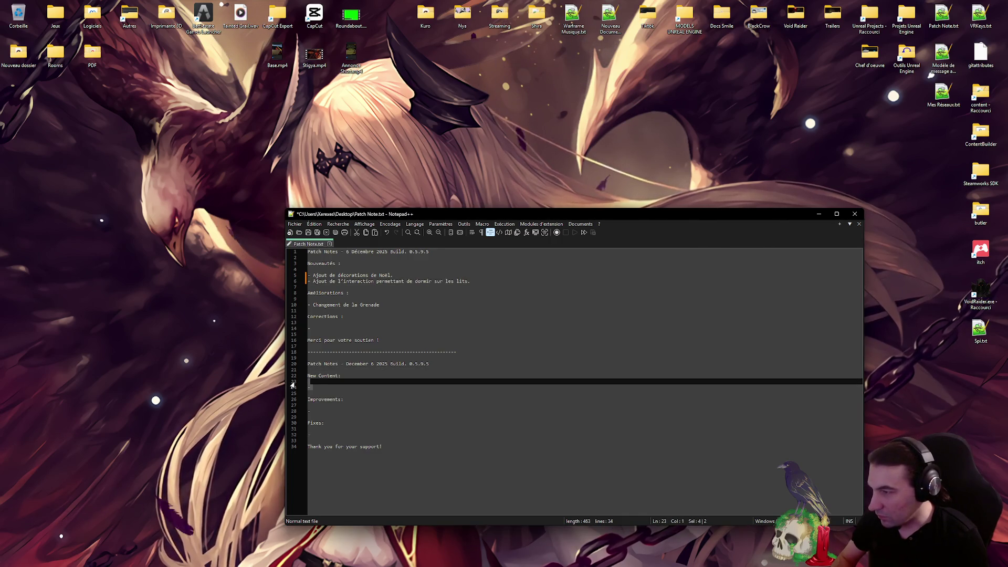
type("Added Christmas decorations.  Added the ability to sleep on beds.")
left_click(309, 387)
type("-")
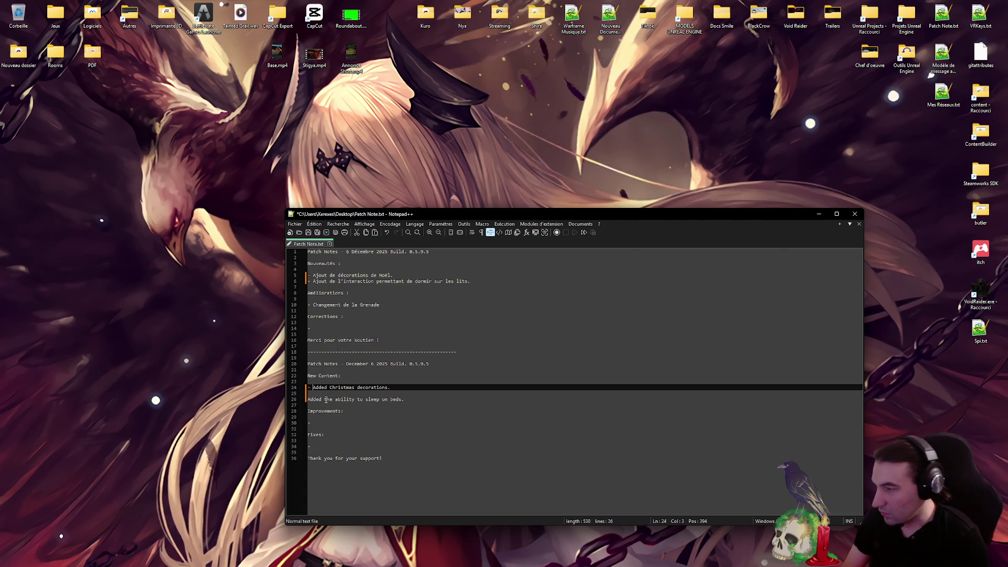
key("Down")
key("Delete")
type("-")
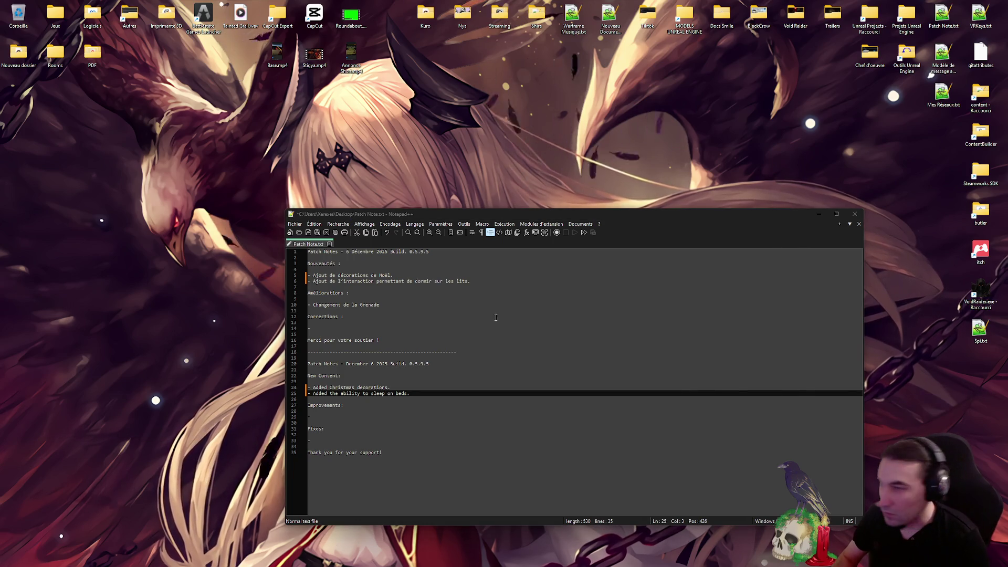
Save the patch notes and change line 10 to 'Changement de la grenade.'
left_click_drag(379, 305, 313, 308)
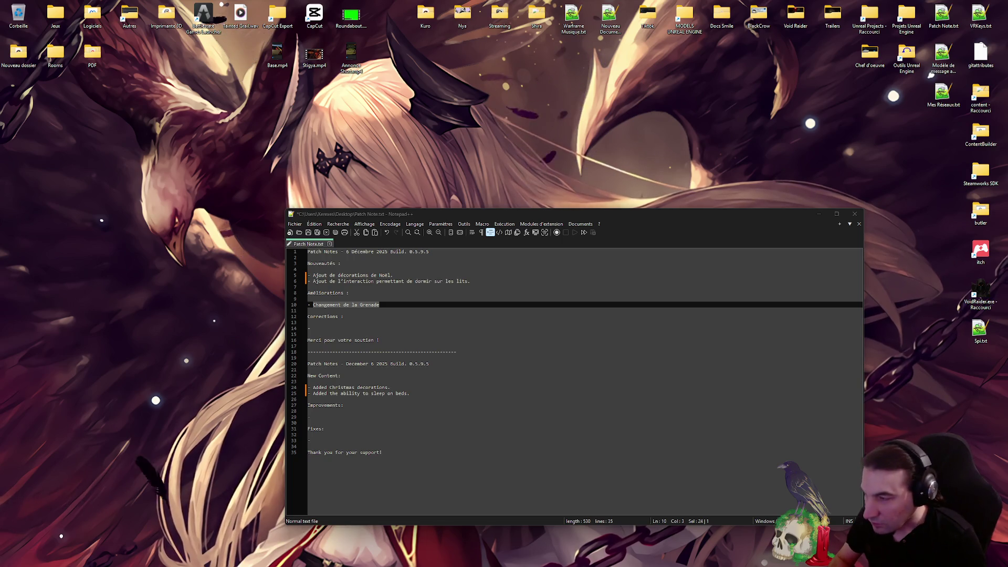
left_click(515, 410)
left_click(318, 233)
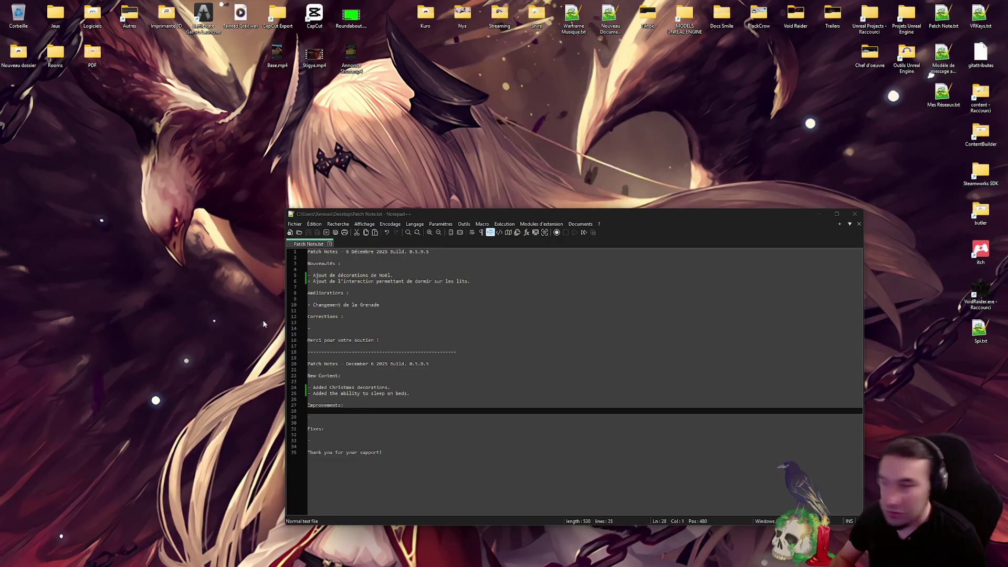
left_click_drag(380, 305, 317, 311)
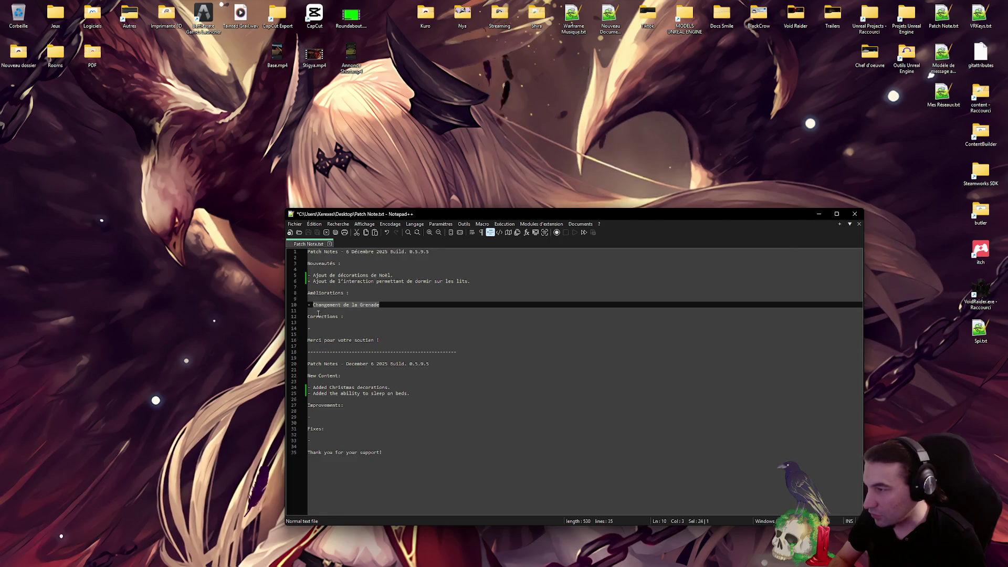
type("Changement de la grenade.")
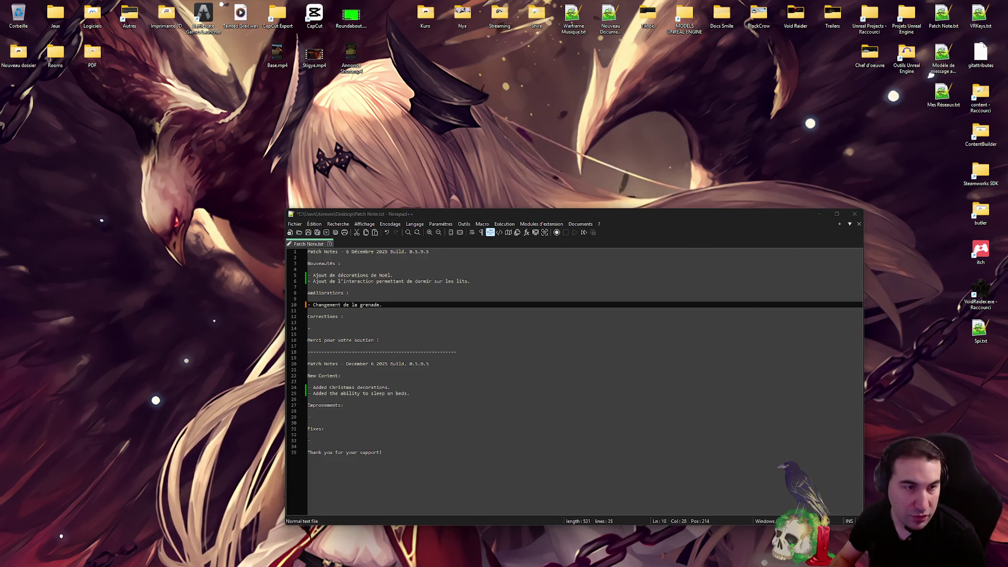